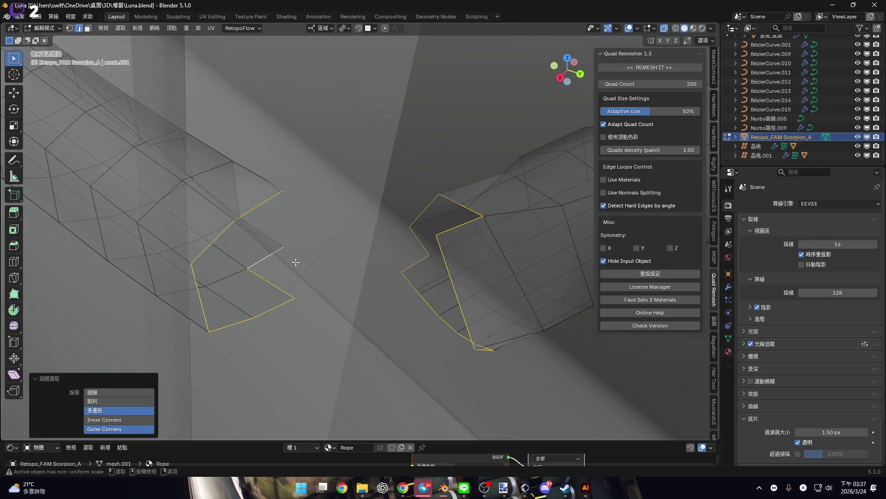
- Try bridging the two selected rope edge loops, then undo the bridge
mouse_move(262, 193)
middle_down()
mouse_move(238, 189)
mouse_move(283, 253)
mouse_move(398, 252)
mouse_move(355, 290)
mouse_move(335, 245)
mouse_move(342, 250)
middle_up()
key(ctrl+e)
click(397, 252)
key(ctrl+z)
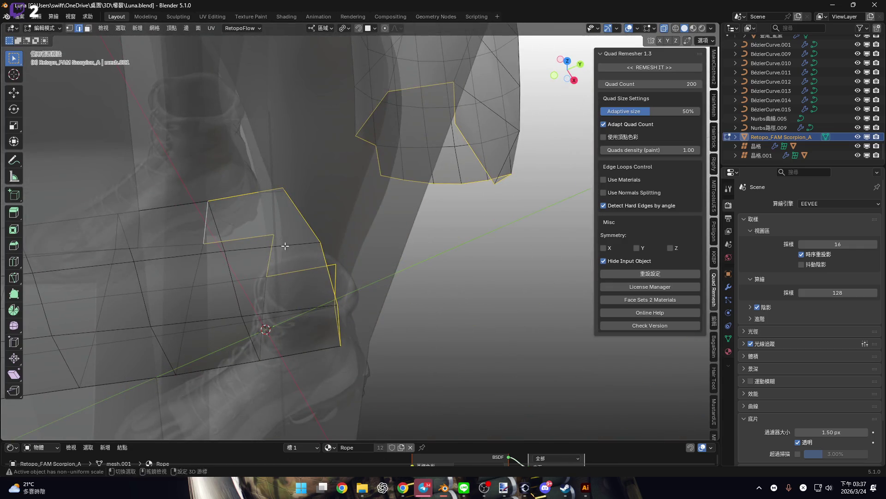
- In face select mode, select face loops on the rope and clear them again
alt+click(297, 248)
key(3)
alt+click(298, 248)
key(x)
click(331, 250)
mouse_move(330, 250)
middle_down()
mouse_move(305, 262)
mouse_move(303, 227)
mouse_move(323, 253)
mouse_move(372, 239)
mouse_move(301, 283)
mouse_move(356, 312)
mouse_move(291, 270)
mouse_move(337, 283)
middle_up()
alt+click(305, 255)
alt+click(323, 254)
key(x)
click(326, 267)
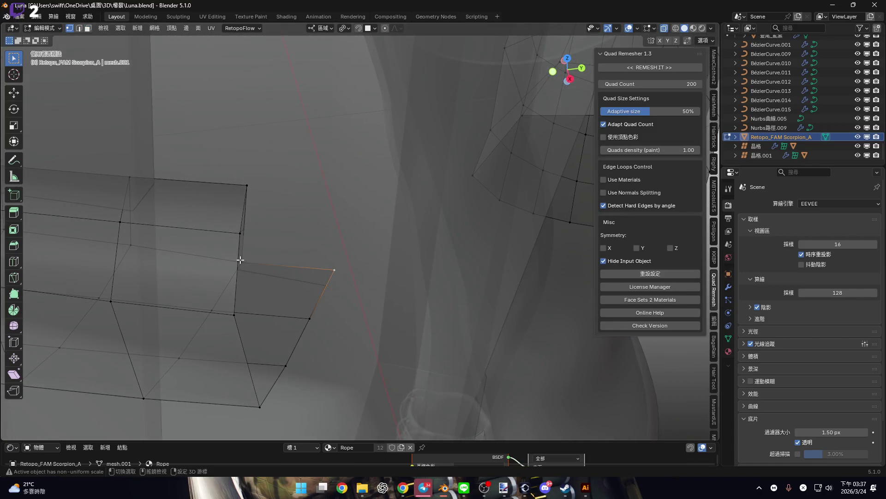
- Merge the stray corner vertex, first By Distance, then At Last
middle_drag(240, 259, 300, 287)
key(m)
click(300, 285)
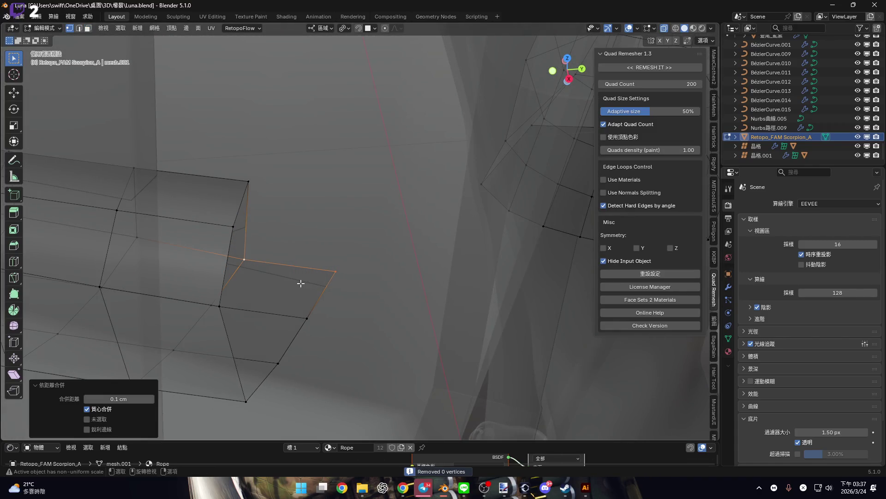
key(m)
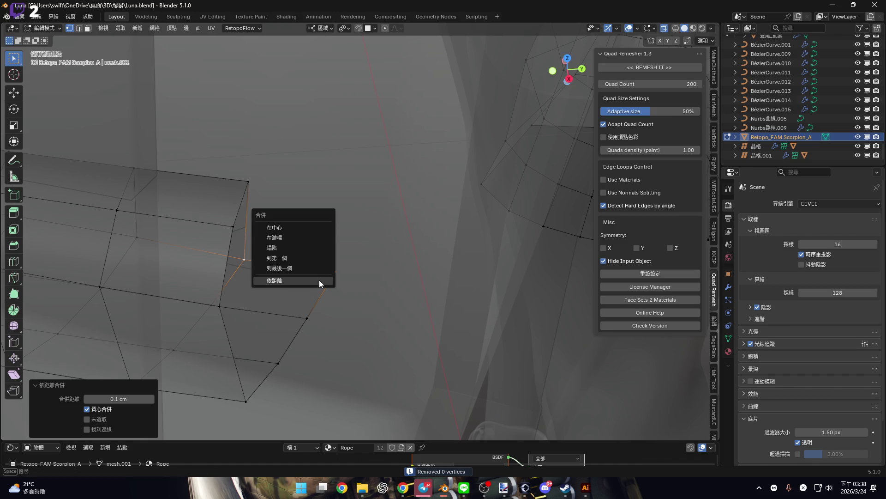
click(317, 268)
middle_drag(318, 268, 309, 291)
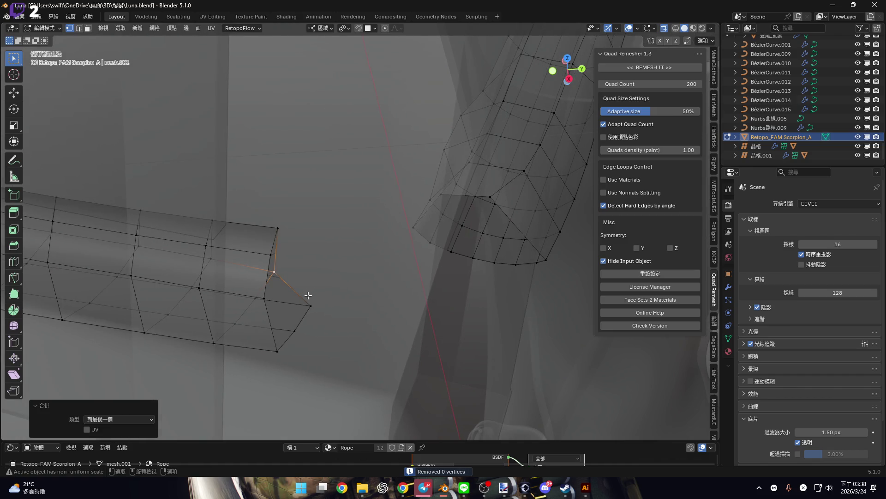
- Select the rope-end loops and join them with Bridge Edge Loops
key(3)
alt+click(306, 315)
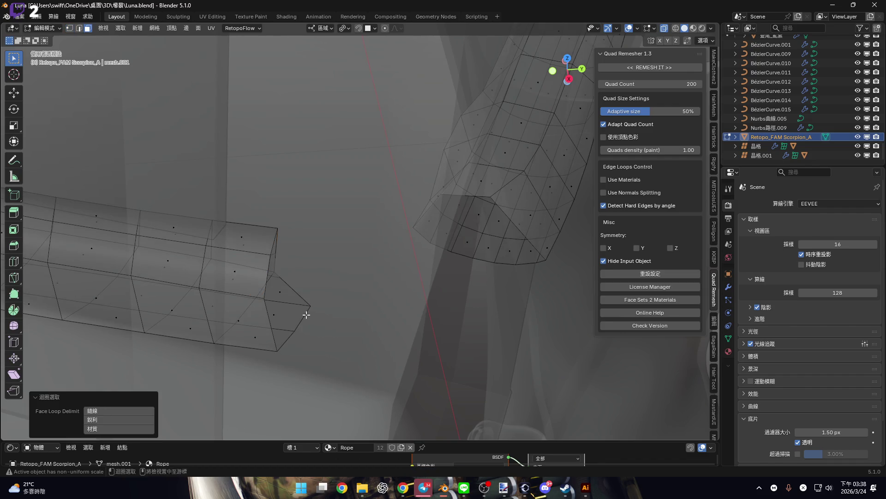
key(2)
mouse_move(340, 301)
middle_down()
mouse_move(465, 253)
mouse_move(308, 273)
mouse_move(273, 323)
middle_up()
right_click(442, 245)
click(439, 254)
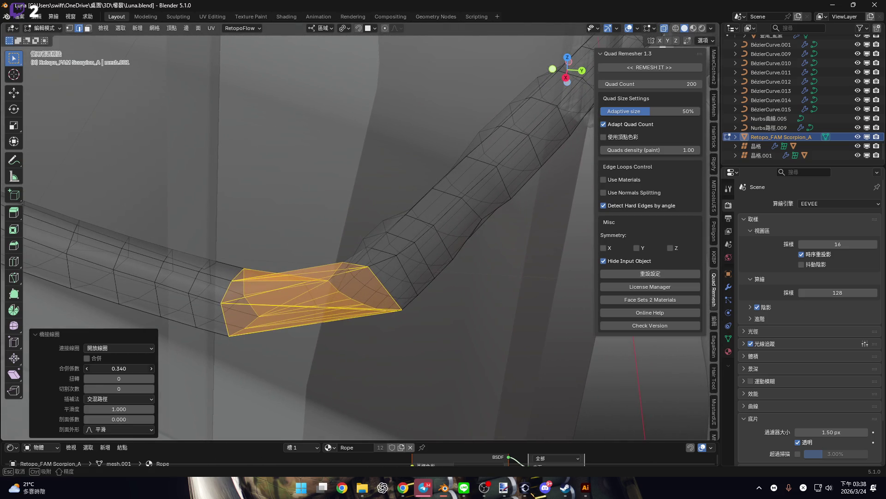
- Try two extra bridge rings, then remove them and cancel a loop cut
mouse_move(113, 380)
mouse_down()
mouse_move(138, 389)
mouse_move(111, 389)
mouse_up()
mouse_move(286, 286)
middle_down()
mouse_move(314, 278)
mouse_move(303, 290)
middle_up()
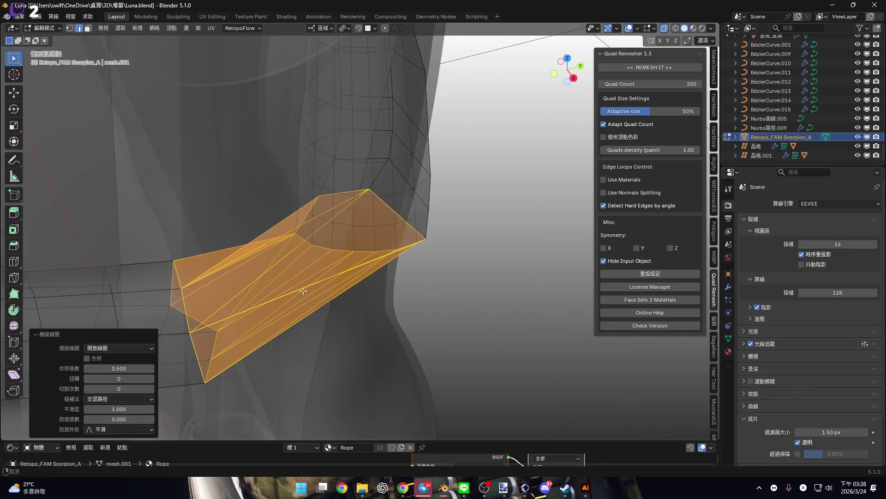
scroll(304, 290, up, 1)
key(ctrl+r)
key(Escape)
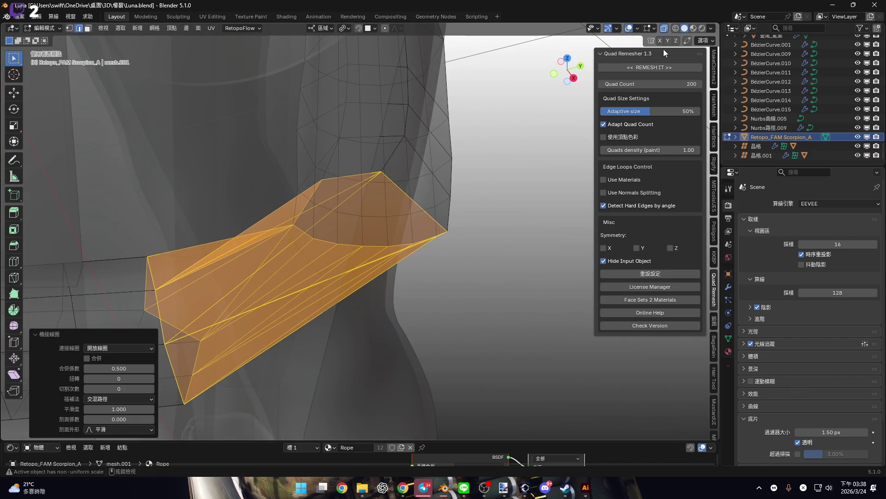
- Turn off X-ray and set the bridge to a single middle ring (1 cut)
click(666, 28)
mouse_move(304, 277)
middle_down()
mouse_move(295, 281)
mouse_move(312, 278)
middle_up()
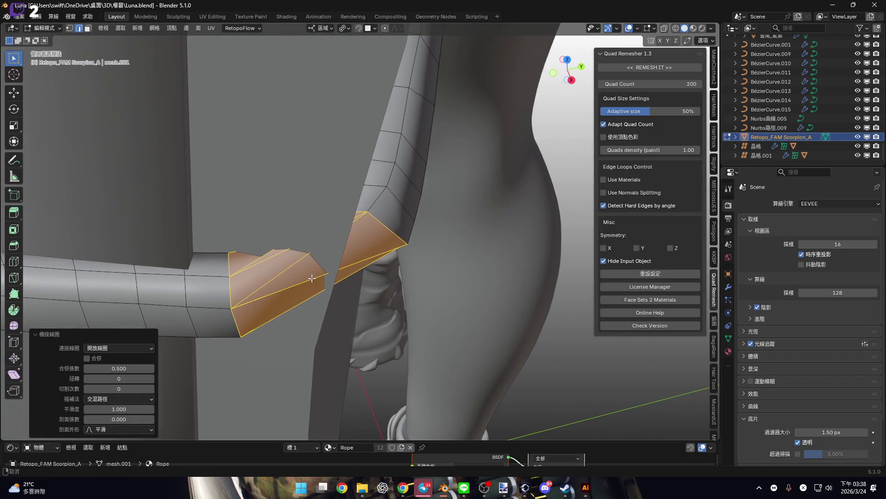
click(153, 390)
scroll(319, 285, up, 4)
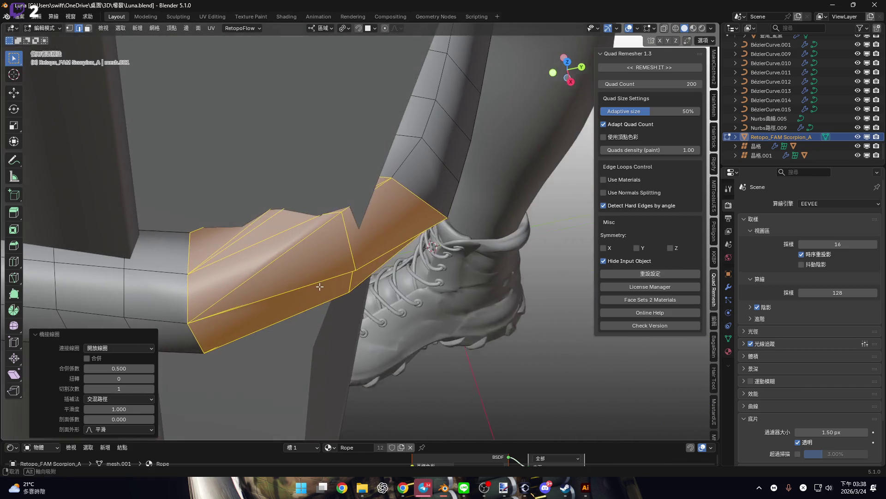
- Check the viewport display options while viewing the bridged joint
click(618, 29)
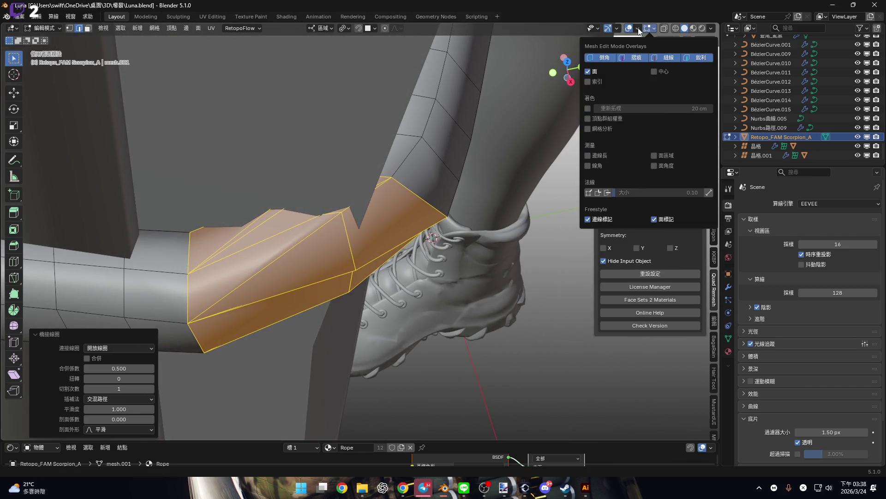
mouse_move(637, 31)
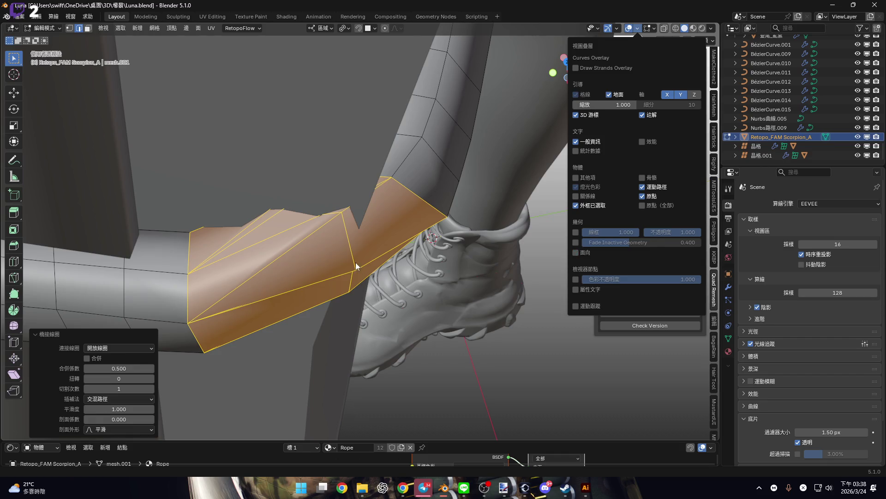
scroll(313, 262, up, 4)
middle_drag(313, 262, 313, 262)
- Move the middle ring by about 0.108, 0.063, -0.024 cm to shape the bend
key(g)
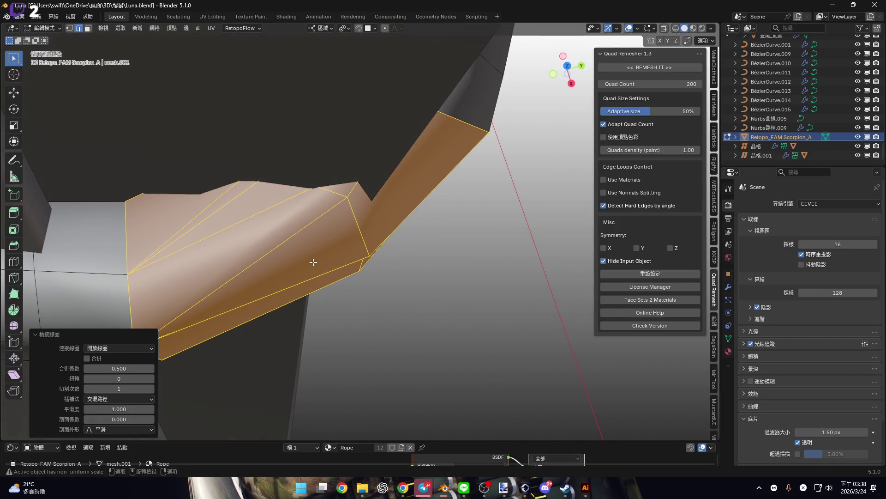
click(390, 335)
middle_drag(390, 335, 338, 256)
key(ctrl+Tab)
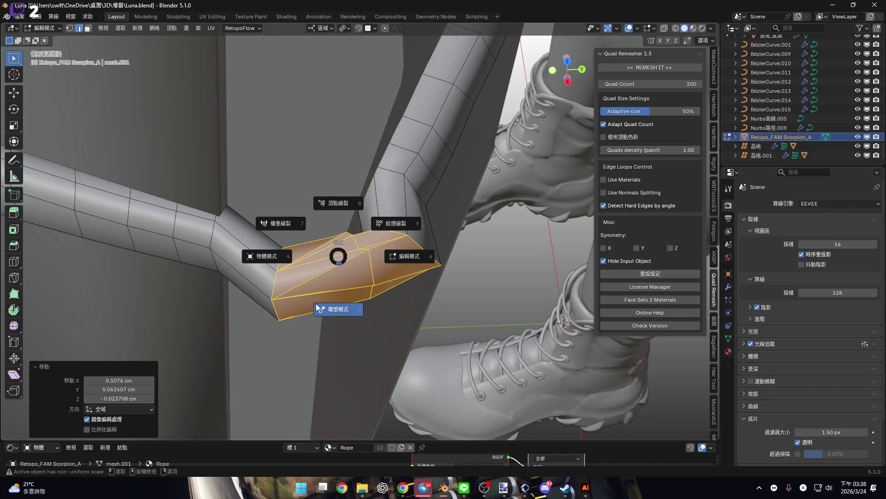
- In Sculpt Mode, use the Smooth brush on the rope's sharp bend and nearby bump
click(392, 337)
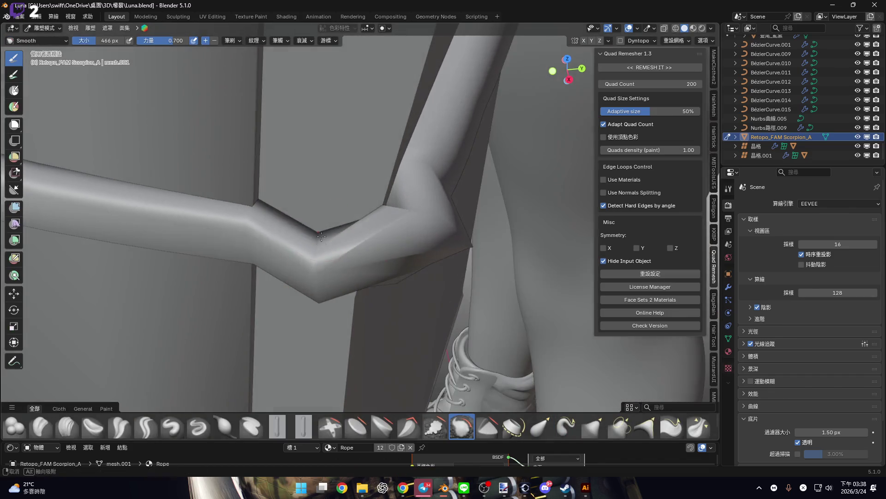
click(464, 430)
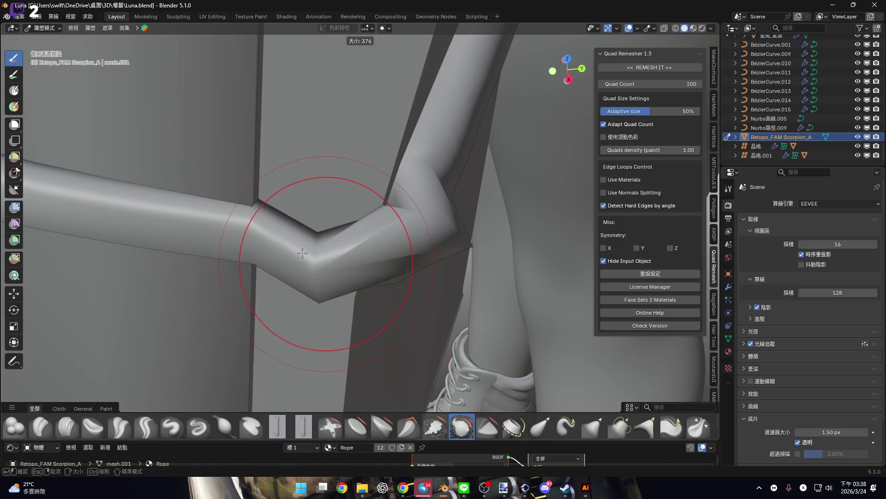
drag(325, 277, 314, 286)
mouse_move(355, 240)
middle_down()
mouse_move(351, 229)
mouse_move(350, 240)
mouse_move(240, 192)
mouse_move(259, 245)
middle_up()
drag(254, 238, 272, 234)
mouse_move(272, 234)
middle_down()
mouse_move(259, 236)
mouse_move(276, 239)
middle_up()
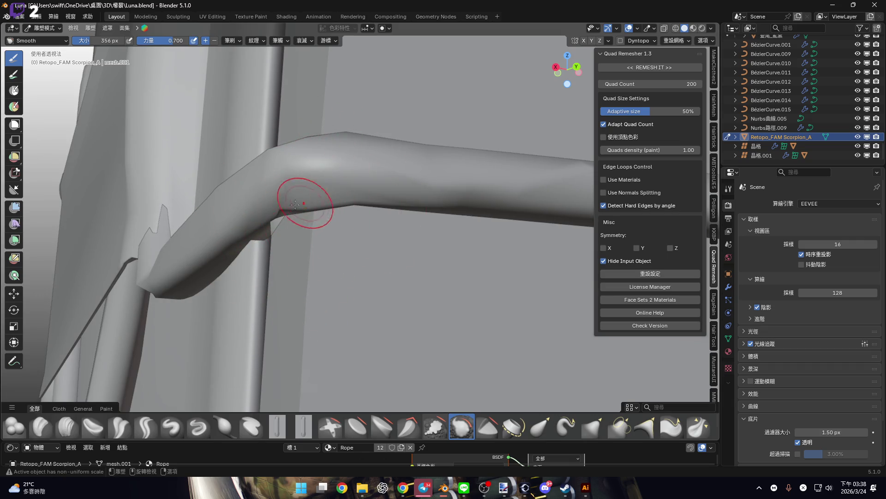
middle_drag(312, 194, 346, 233)
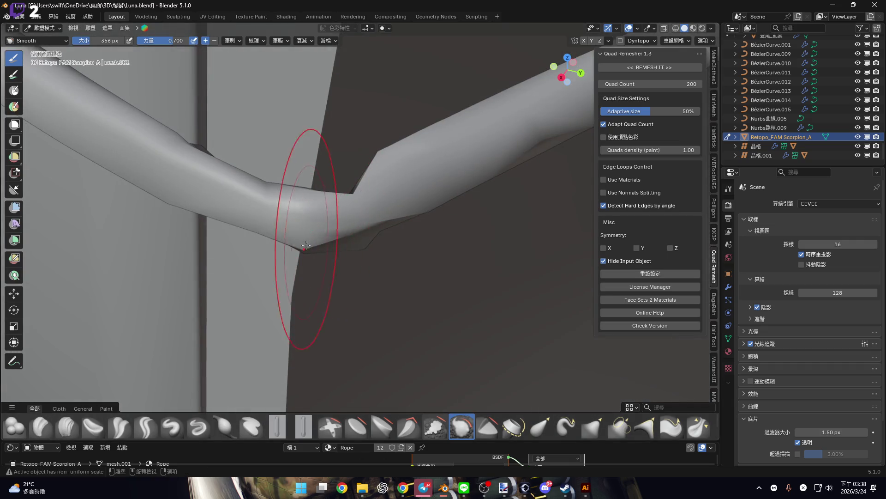
shift+middle_drag(397, 208, 267, 211)
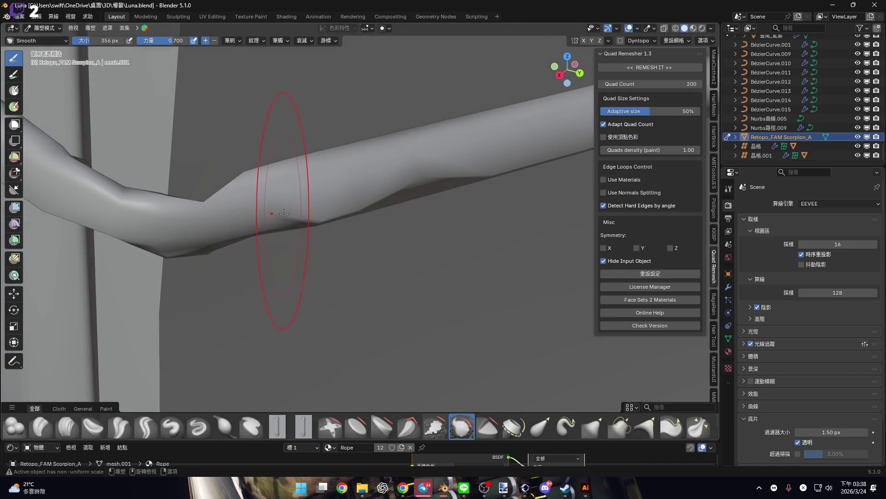
mouse_move(332, 216)
middle_down()
mouse_move(240, 236)
mouse_move(297, 257)
mouse_move(257, 198)
mouse_move(296, 277)
mouse_move(296, 250)
mouse_move(317, 224)
middle_up()
- Choose the Elastic Grab brush at 194 px and view the rope over the board edge
click(540, 427)
key(f)
click(282, 222)
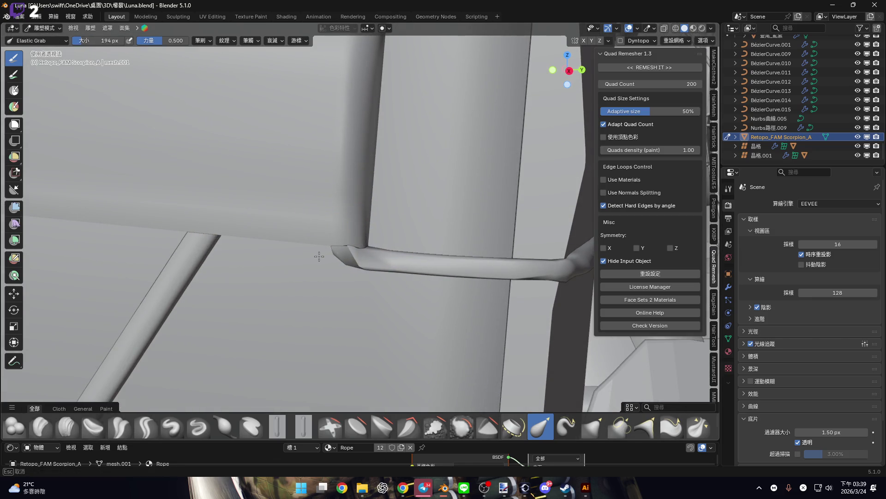
mouse_move(308, 259)
middle_down()
mouse_move(318, 226)
mouse_move(355, 226)
middle_up()
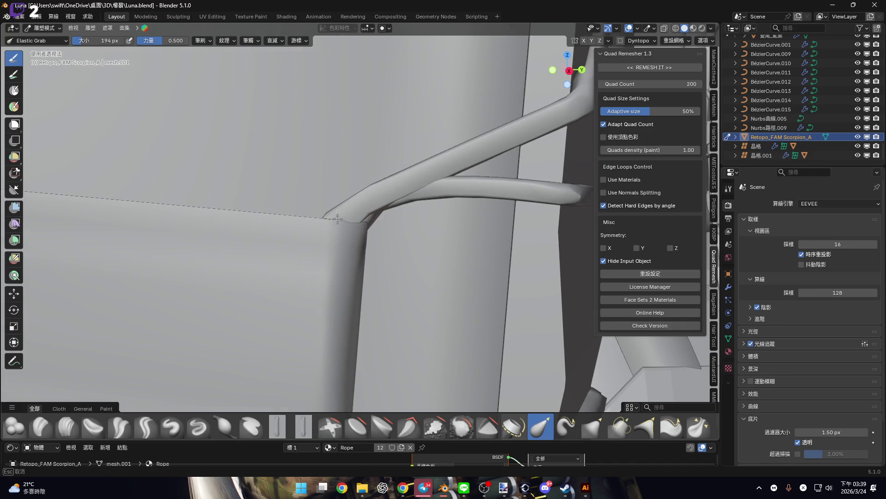
mouse_move(311, 264)
middle_down()
mouse_move(273, 231)
mouse_move(285, 284)
mouse_move(189, 248)
mouse_move(297, 247)
mouse_move(358, 262)
mouse_move(339, 250)
mouse_move(352, 248)
middle_up()
scroll(324, 250, up, 3)
- Try brush sizes of 464, 760, 610 and 346 px while orbiting the rope
key(f)
click(344, 250)
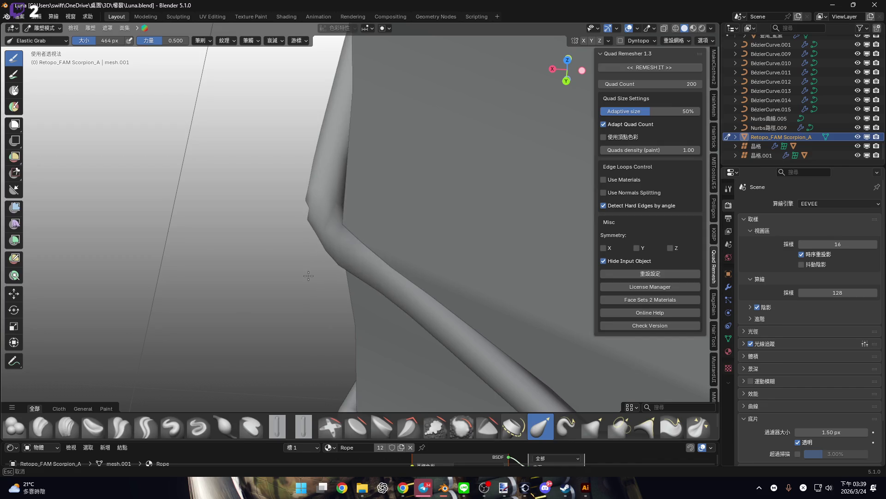
shift+middle_drag(308, 275, 338, 243)
scroll(337, 236, down, 2)
key(f)
click(314, 234)
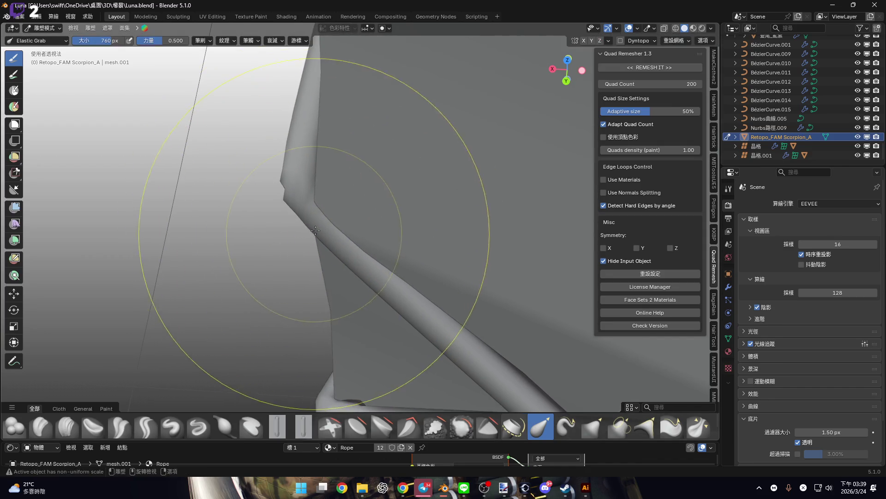
mouse_move(294, 250)
middle_down()
mouse_move(351, 217)
mouse_move(390, 166)
mouse_move(298, 222)
middle_up()
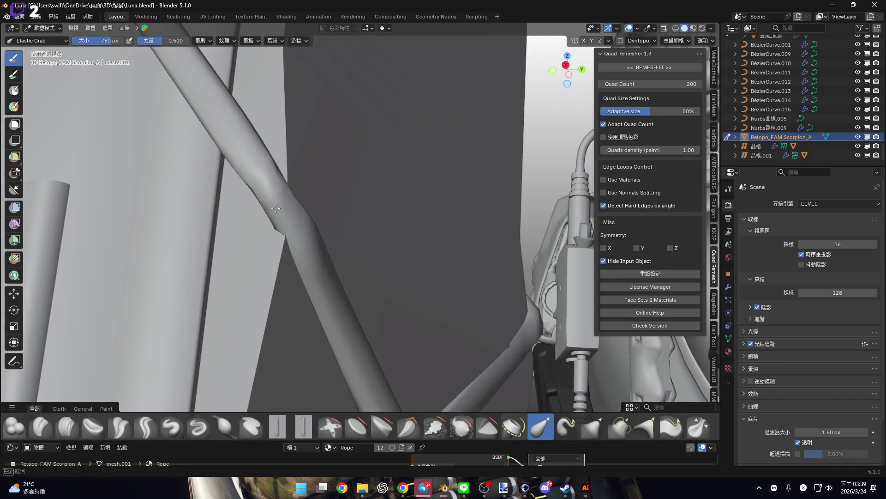
key(f)
click(264, 188)
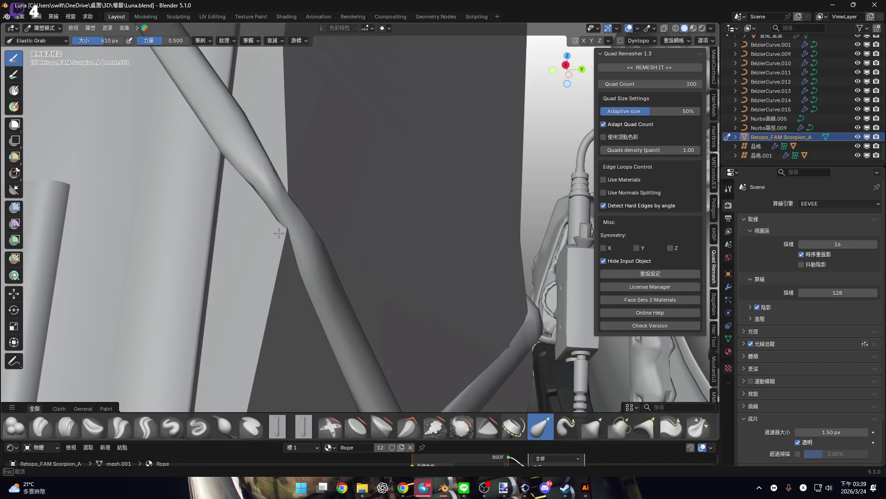
middle_drag(302, 229, 285, 226)
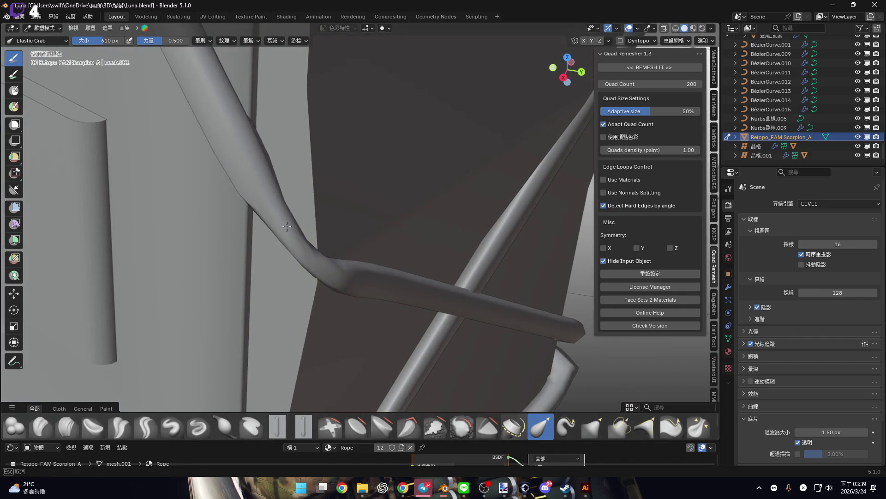
mouse_move(319, 262)
middle_down()
mouse_move(300, 259)
mouse_move(301, 287)
mouse_move(287, 274)
mouse_move(358, 254)
middle_up()
key(f)
click(397, 257)
- Resize the brush to 474 then 178 px, viewing the rope against the slab
key(f)
click(464, 257)
mouse_move(464, 256)
middle_down()
mouse_move(359, 253)
mouse_move(327, 261)
mouse_move(368, 212)
mouse_move(314, 272)
middle_up()
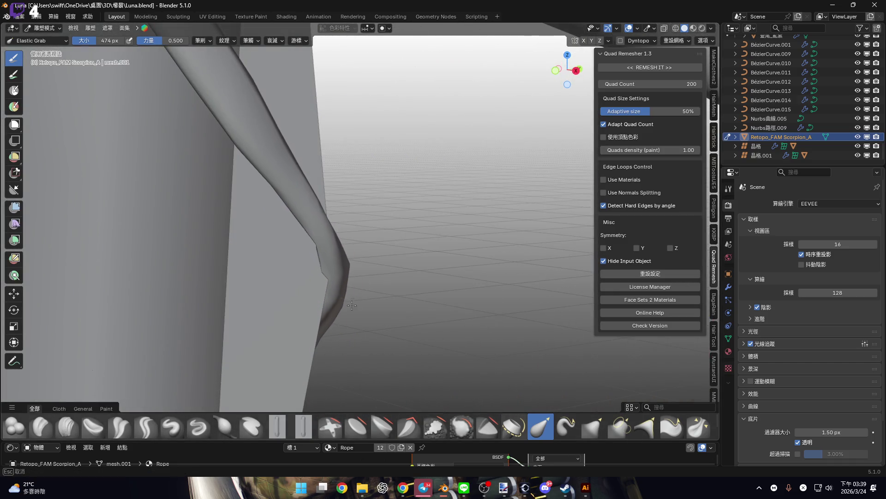
mouse_move(361, 308)
middle_down()
mouse_move(306, 248)
mouse_move(310, 275)
mouse_move(267, 249)
middle_up()
mouse_move(312, 286)
middle_down()
mouse_move(277, 198)
mouse_move(284, 238)
mouse_move(350, 296)
mouse_move(302, 246)
middle_up()
key(f)
click(227, 188)
mouse_move(228, 188)
middle_down()
mouse_move(277, 257)
mouse_move(283, 240)
mouse_move(267, 237)
mouse_move(297, 277)
mouse_move(346, 270)
mouse_move(306, 252)
mouse_move(293, 214)
middle_up()
- At 250 px, pull the rope into shape at the crossing, then return to Edit Mode
key(f)
click(283, 254)
drag(283, 253, 200, 310)
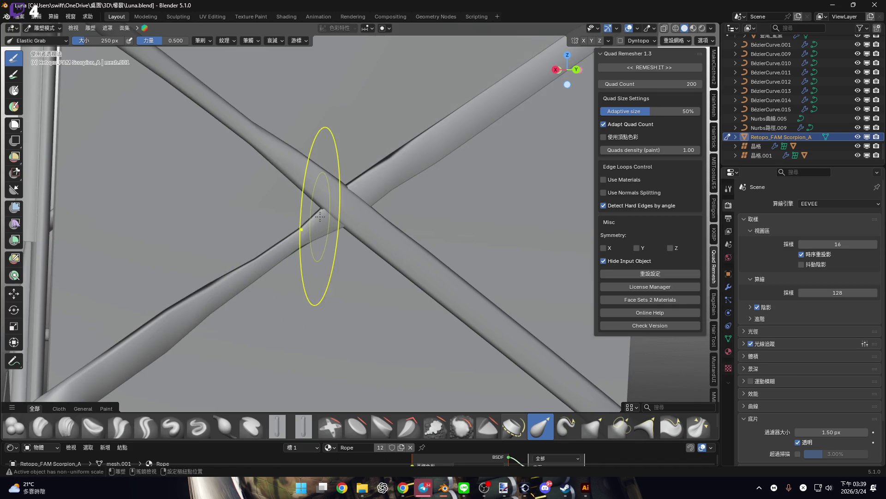
middle_drag(326, 225, 292, 266)
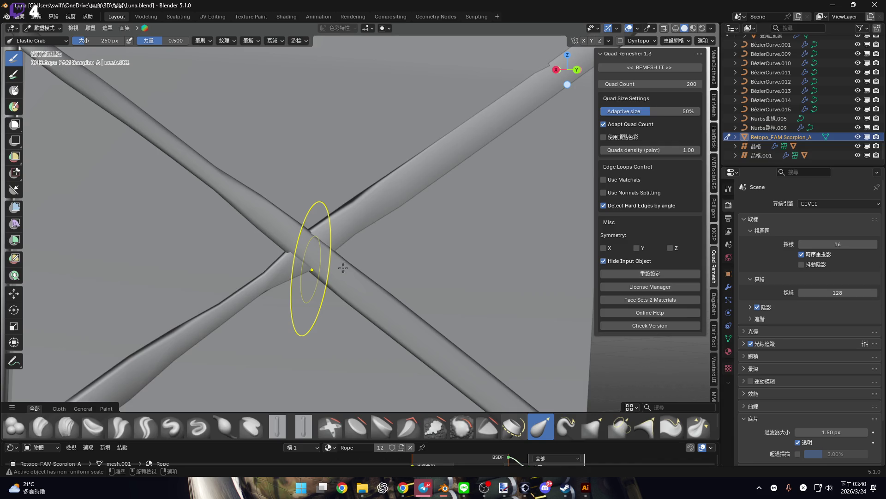
key(Tab)
- Grow the selection along one strand, invert it, and hide the crossing strand
scroll(323, 249, down, 5)
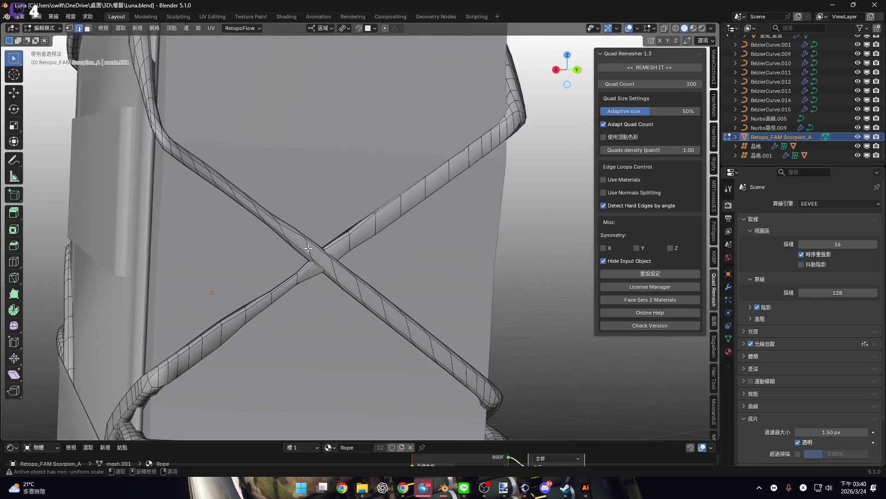
scroll(281, 215, up, 5)
scroll(260, 208, up, 2)
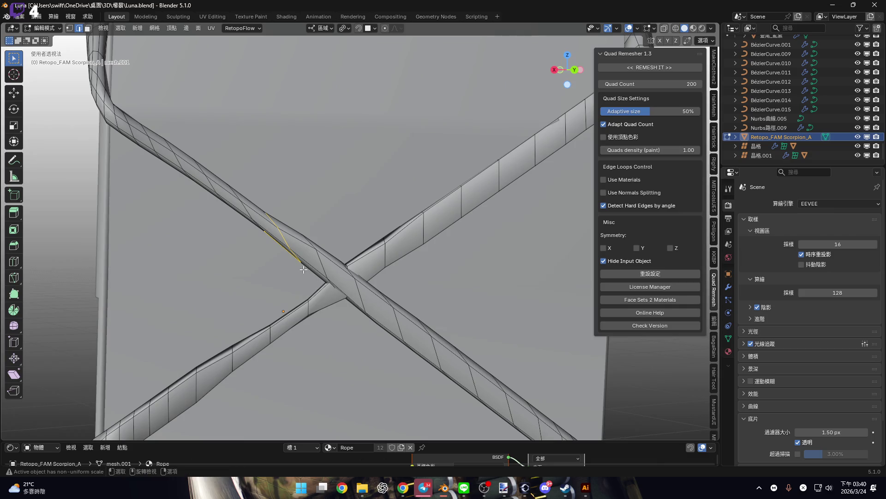
key(ctrl+KP_Add)
key(ctrl+KP_Add)
key(ctrl+KP_Add)
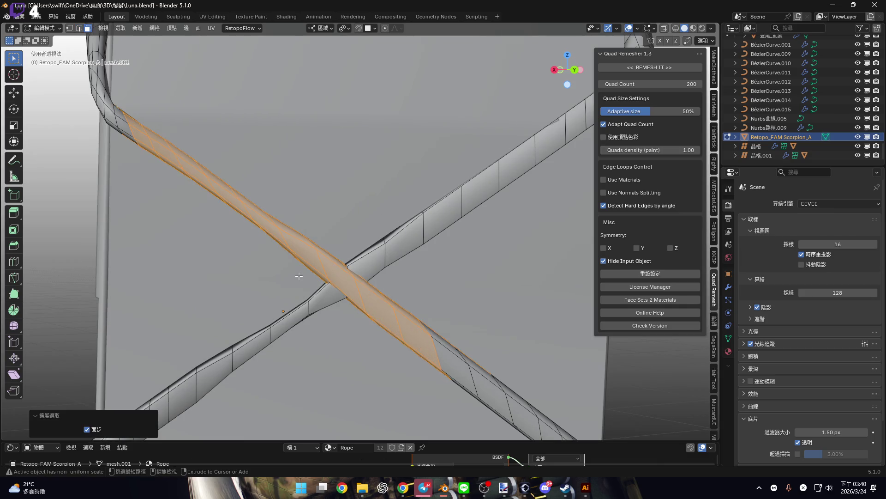
shift+middle_drag(299, 276, 294, 263)
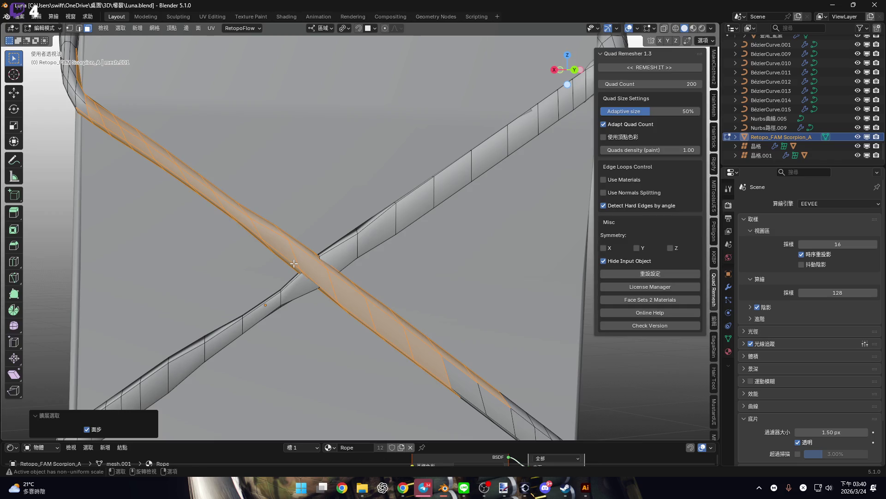
scroll(295, 264, up, 1)
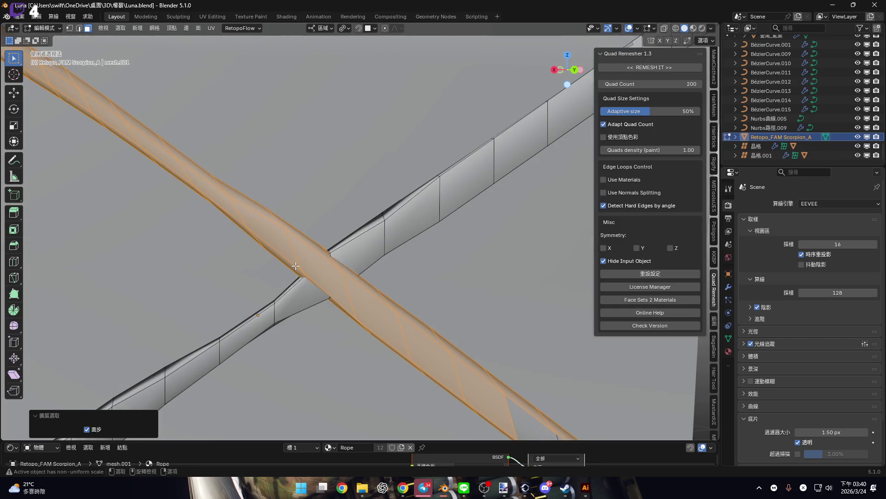
key(ctrl+i)
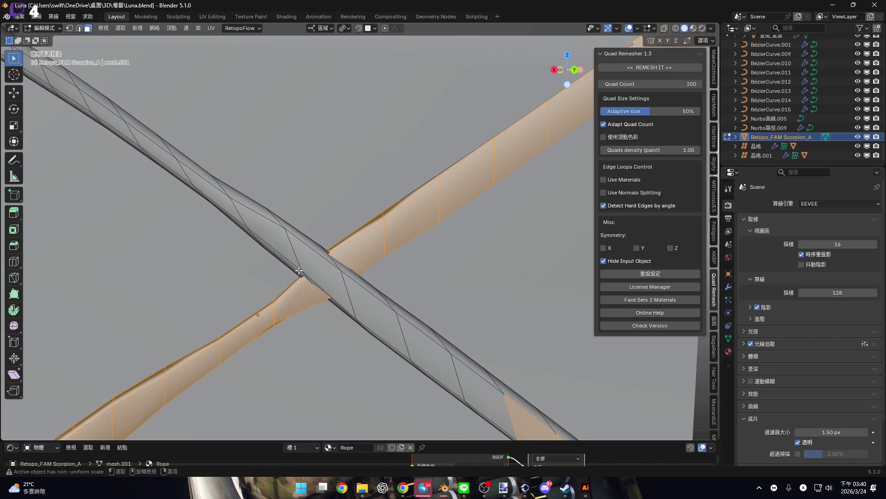
middle_drag(330, 288, 337, 258)
key(h)
- In Sculpt Mode, reshape the visible strand with Elastic Grab at 560 px
key(ctrl+Tab)
click(354, 308)
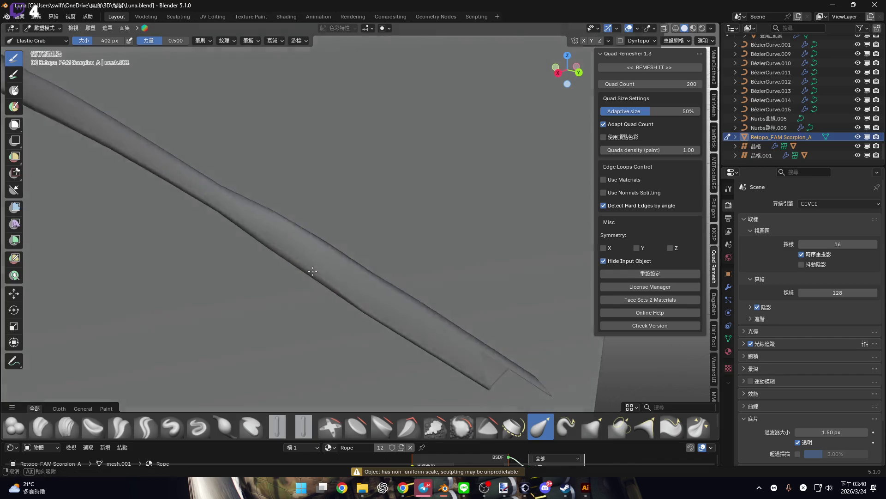
key(f)
click(362, 310)
middle_drag(363, 300, 351, 244)
mouse_move(351, 244)
mouse_down()
mouse_move(369, 245)
mouse_move(350, 214)
mouse_move(406, 310)
mouse_up()
drag(389, 279, 327, 277)
middle_drag(327, 277, 344, 269)
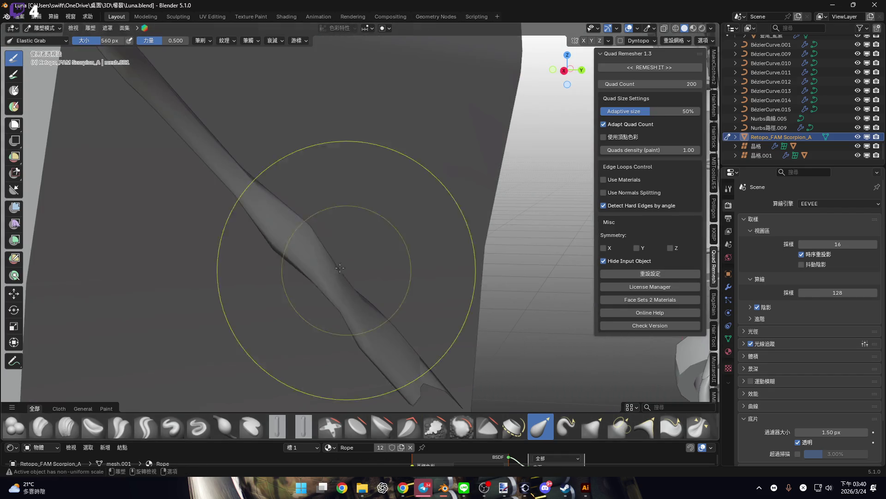
scroll(311, 261, down, 3)
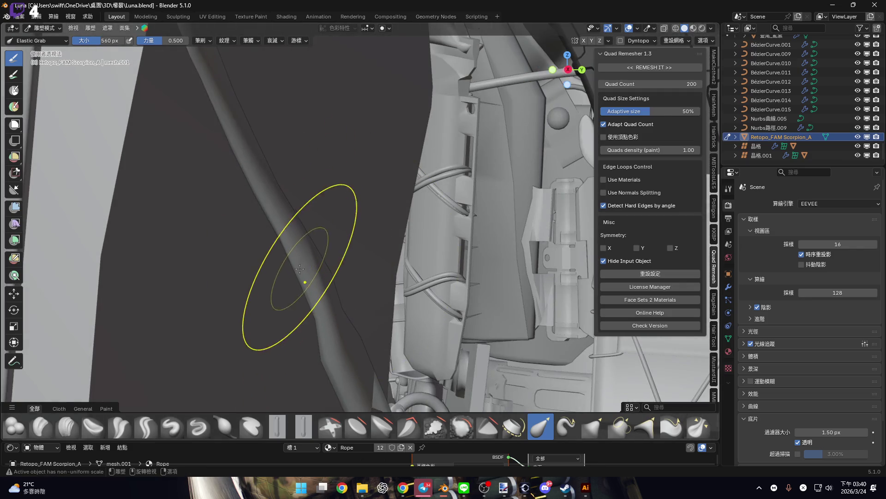
mouse_move(317, 267)
middle_down()
mouse_move(337, 249)
mouse_move(405, 228)
mouse_move(459, 257)
middle_up()
- Return to Object Mode, deselect the Scorpion rope, and switch to the Ornata.blend window
key(ctrl+Tab)
click(400, 261)
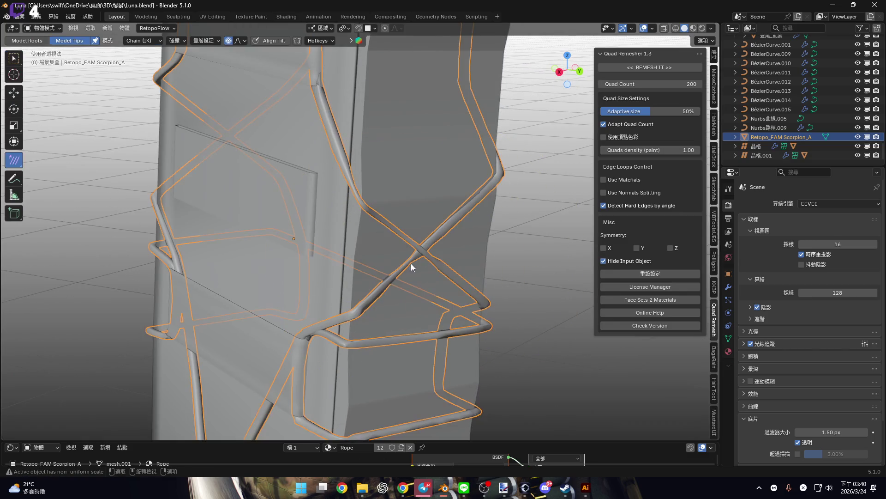
scroll(416, 250, down, 10)
click(484, 255)
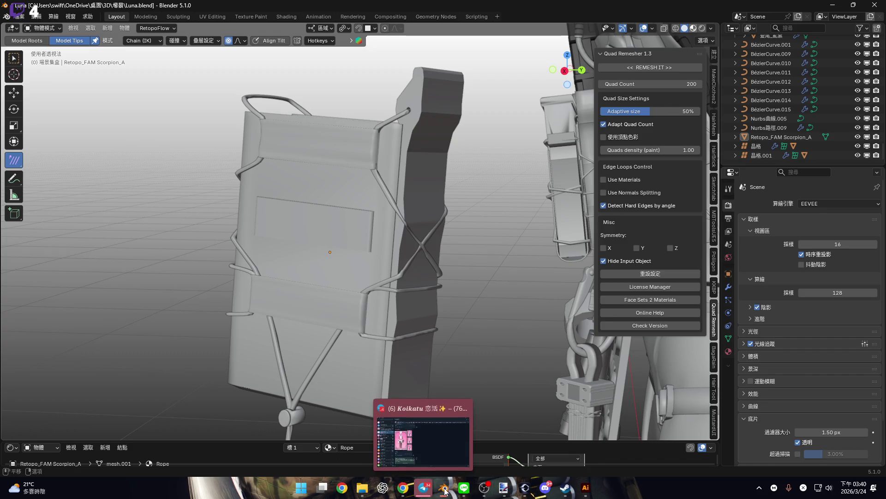
mouse_move(444, 488)
click(391, 434)
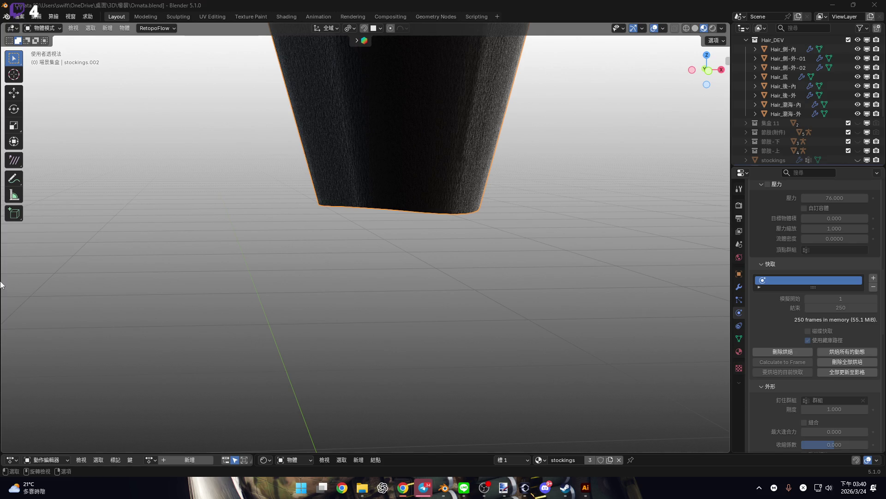
- Frame the stocking in front view and play its cloth simulation to frame 104
key(KP_Decimal)
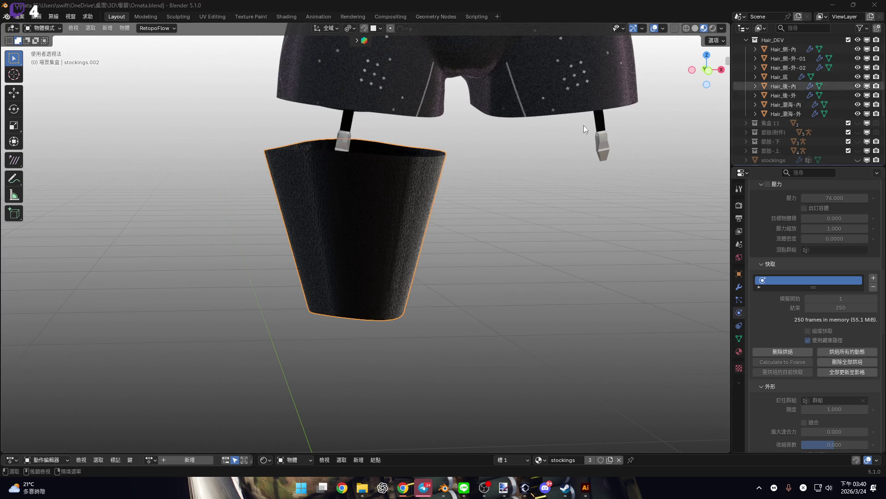
key(KP_1)
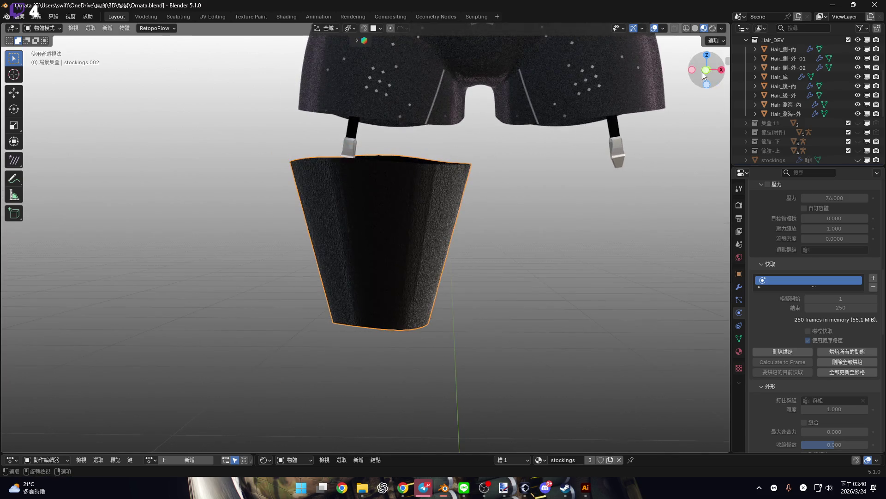
scroll(390, 198, up, 4)
scroll(386, 185, down, 2)
key(space)
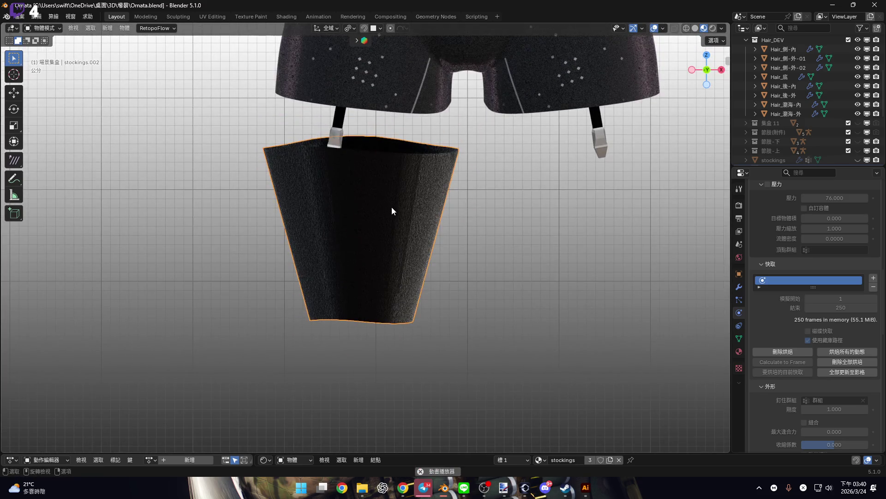
scroll(420, 304, up, 3)
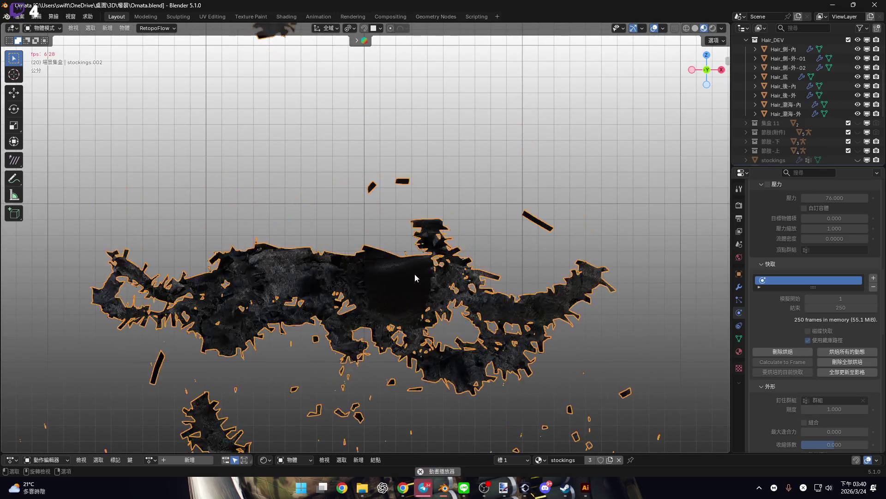
shift+middle_drag(407, 253, 400, 204)
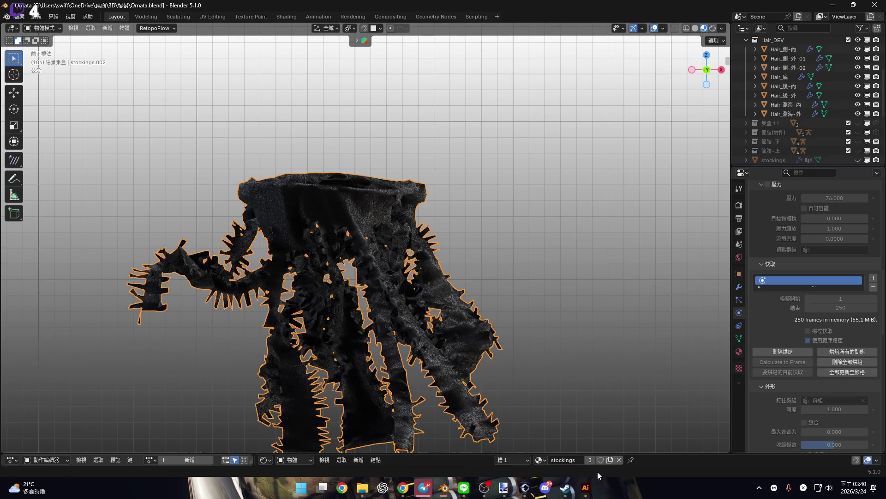
scroll(766, 355, down, 10)
scroll(766, 355, down, 3)
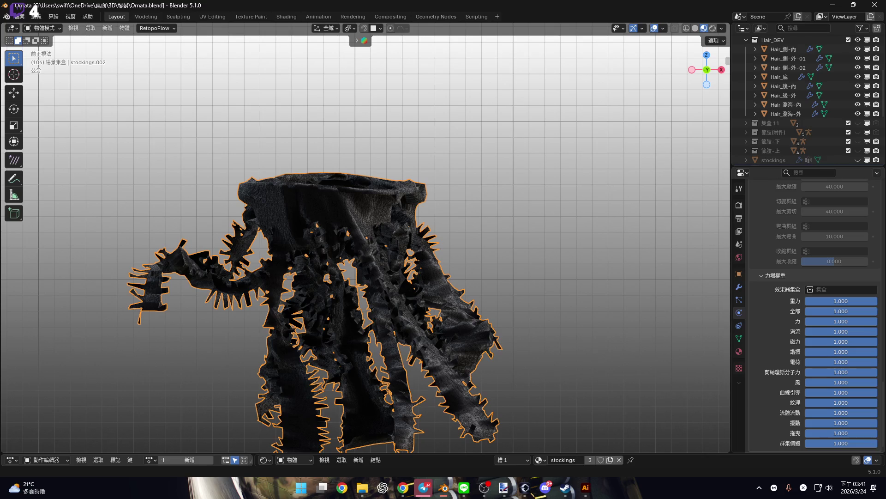
mouse_move(594, 436)
middle_down()
mouse_move(327, 228)
mouse_move(416, 461)
middle_up()
- Show the Timeline and scrub the simulation to frames 113, 90 and 43
drag(415, 454, 422, 366)
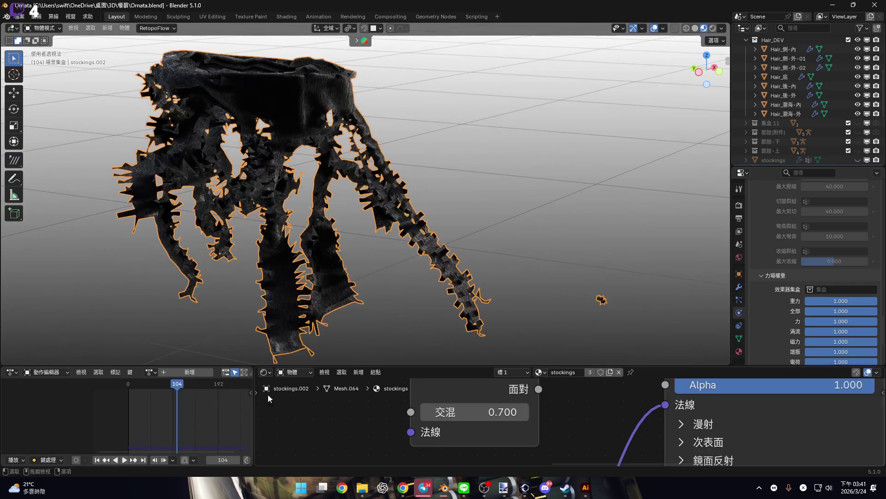
click(181, 384)
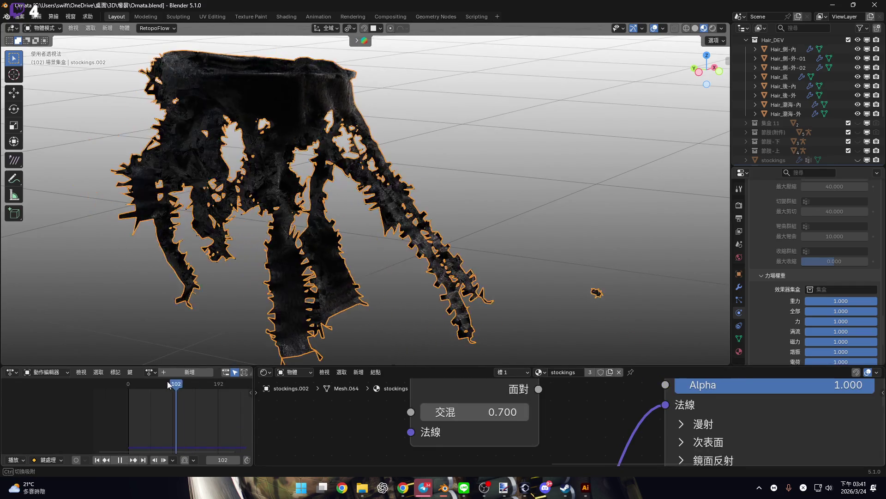
drag(223, 385, 244, 383)
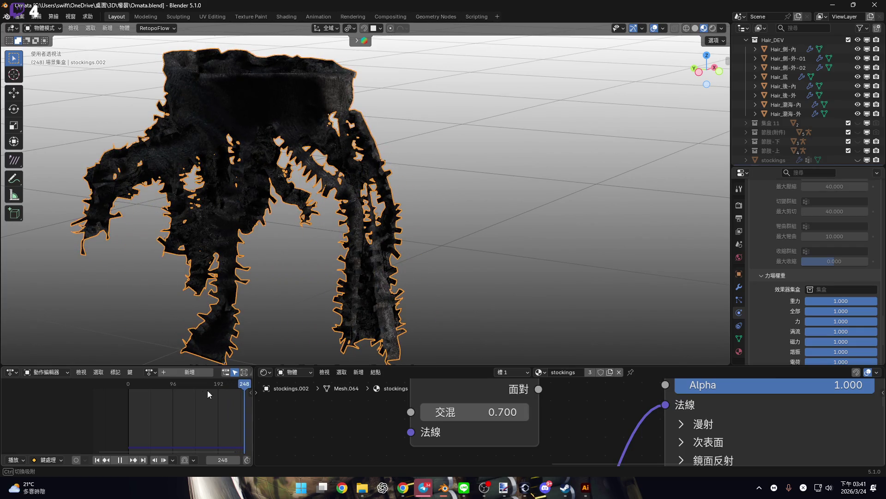
click(170, 392)
mouse_move(165, 392)
mouse_down()
mouse_move(141, 388)
mouse_move(151, 389)
mouse_up()
- In front view, play and stop the simulation, then rewind the playhead to frame 0
middle_drag(283, 243, 323, 243)
scroll(323, 243, down, 4)
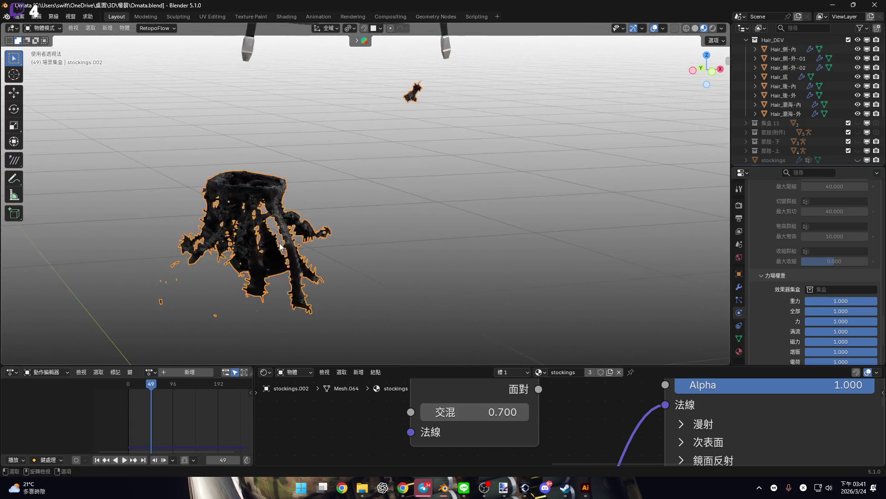
scroll(330, 253, up, 8)
scroll(330, 253, down, 10)
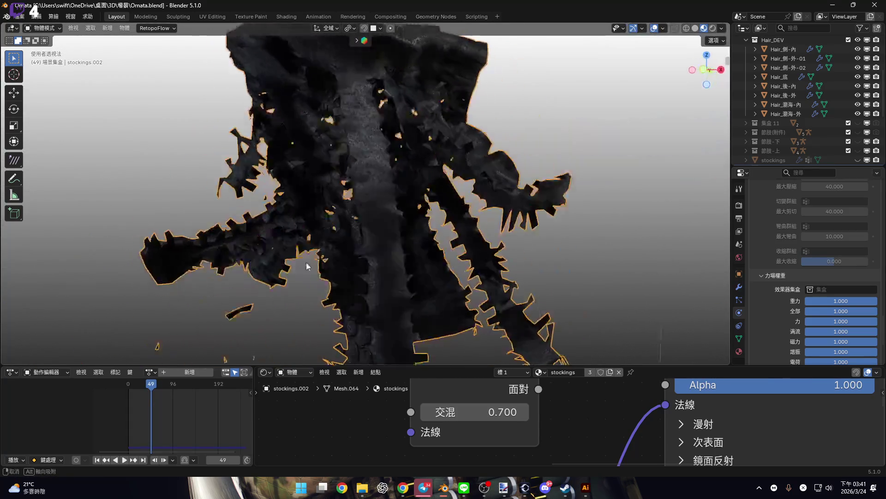
click(706, 75)
scroll(257, 326, up, 2)
key(space)
scroll(402, 258, up, 2)
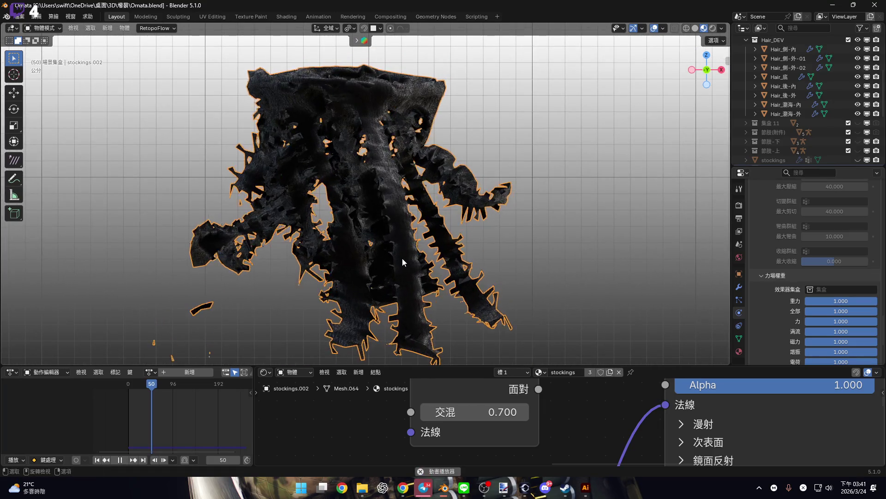
key(space)
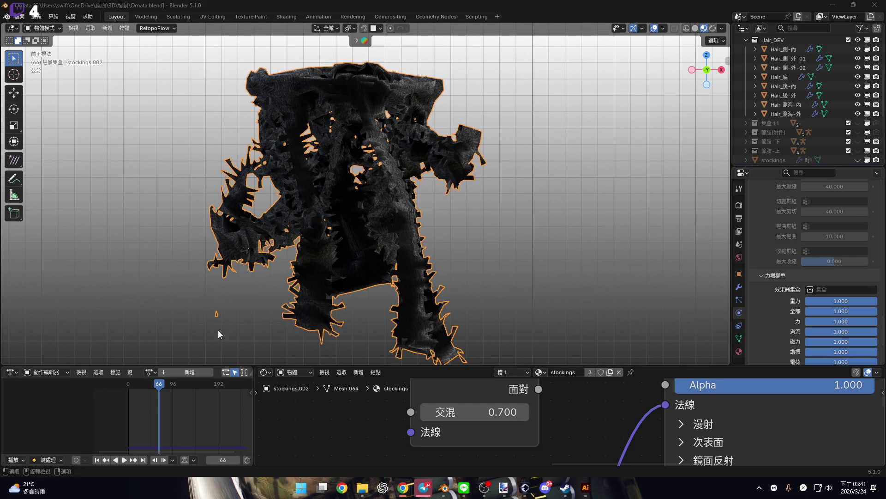
drag(140, 385, 120, 387)
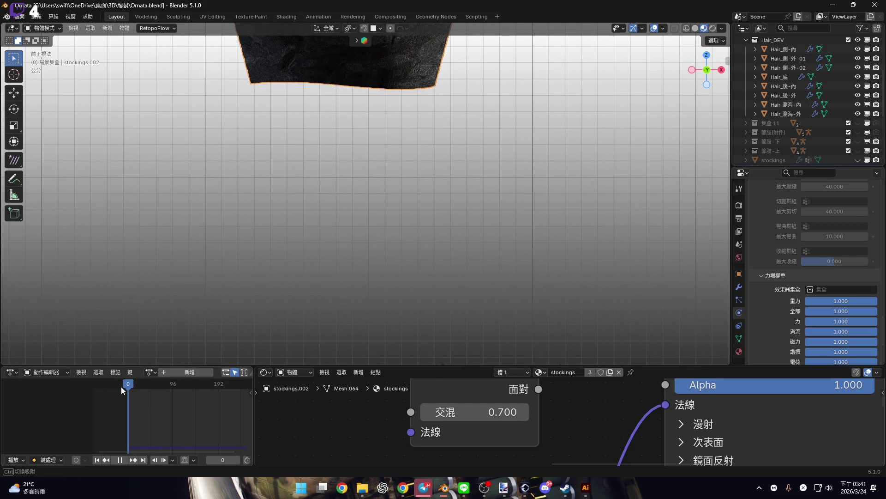
- Rewind to frame 0 and play the stocking's cloth simulation from the start
drag(388, 293, 388, 293)
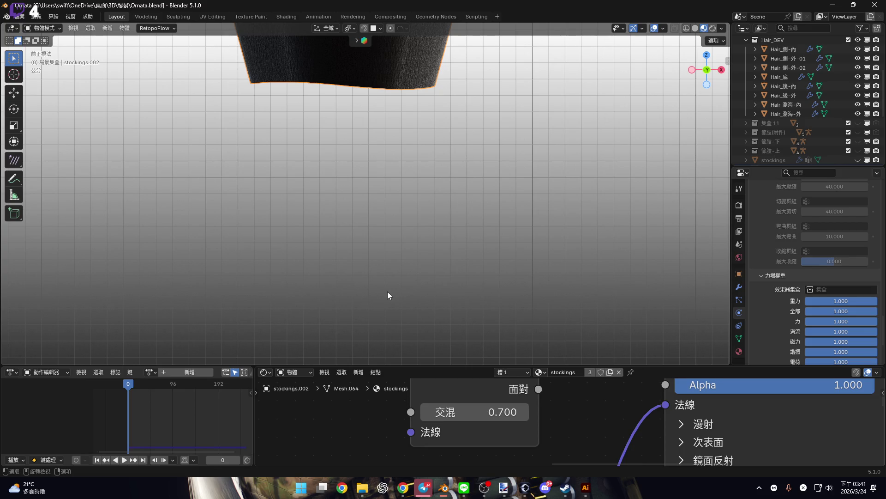
scroll(387, 290, down, 5)
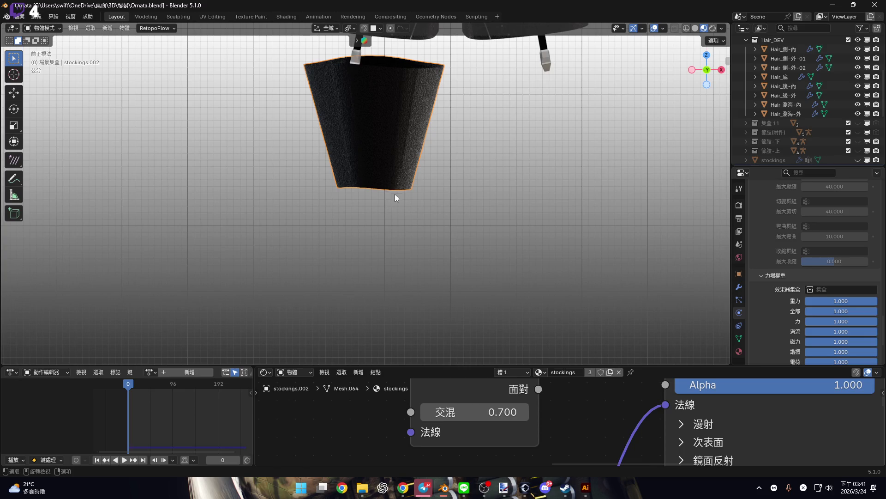
key(space)
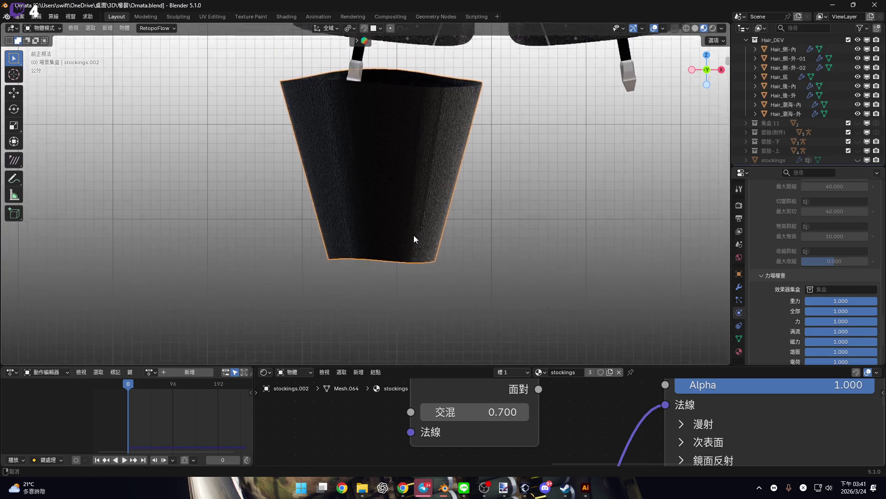
shift+scroll(408, 201, down, 3)
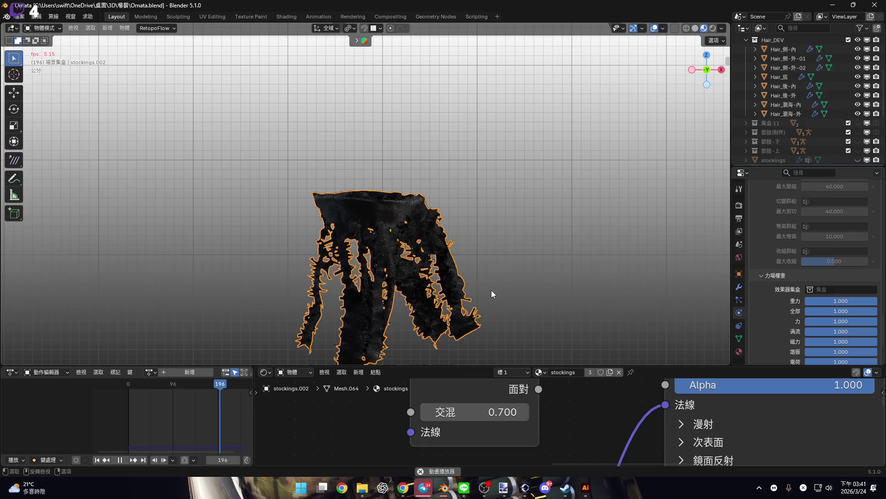
- Stop playback and reset the stocking cloth to frame 0 with Shift+Left
key(space)
scroll(785, 306, down, 5)
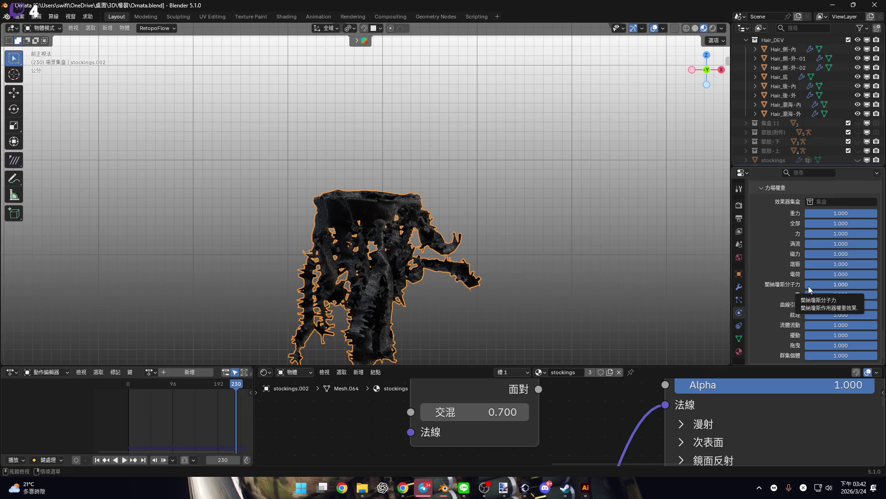
drag(235, 387, 234, 390)
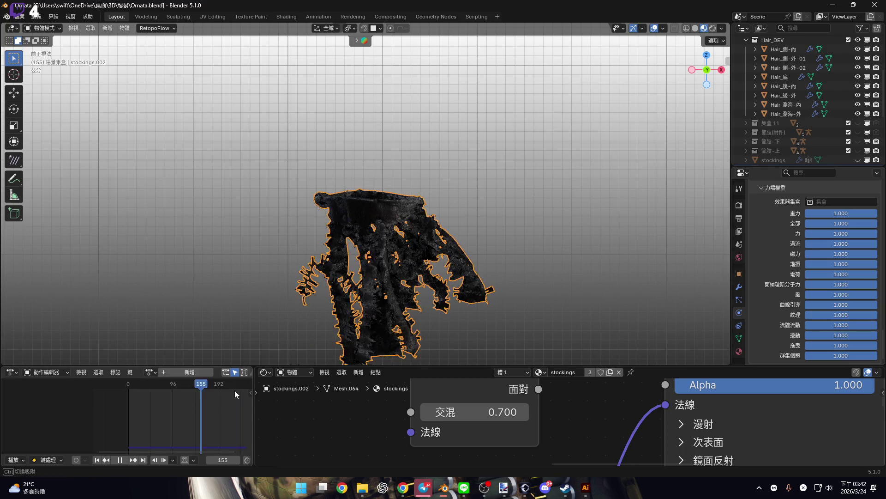
key(shift+Left)
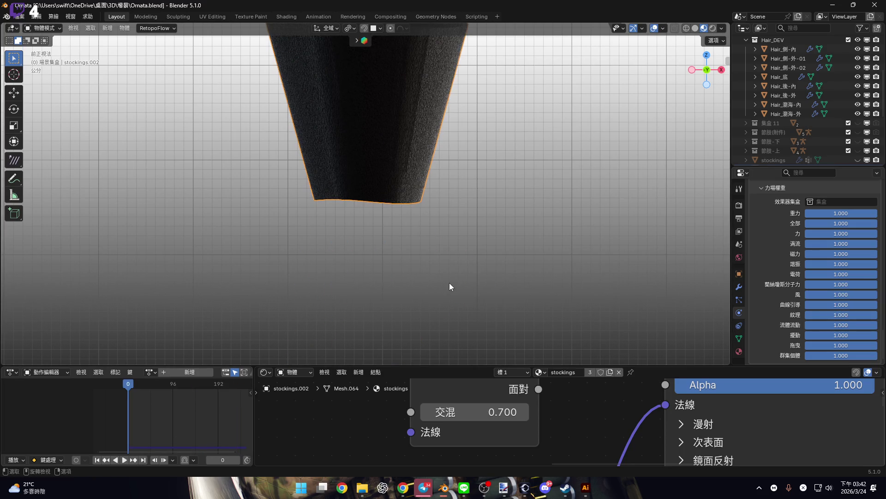
click(832, 213)
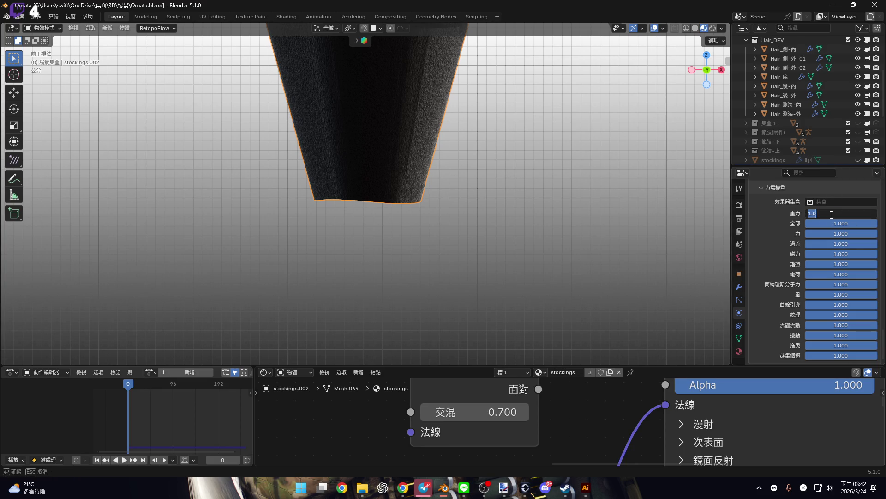
- Set the stocking cloth's Gravity field weight to 0.5
text(0.5)
key(Return)
scroll(785, 273, up, 3)
scroll(784, 270, up, 10)
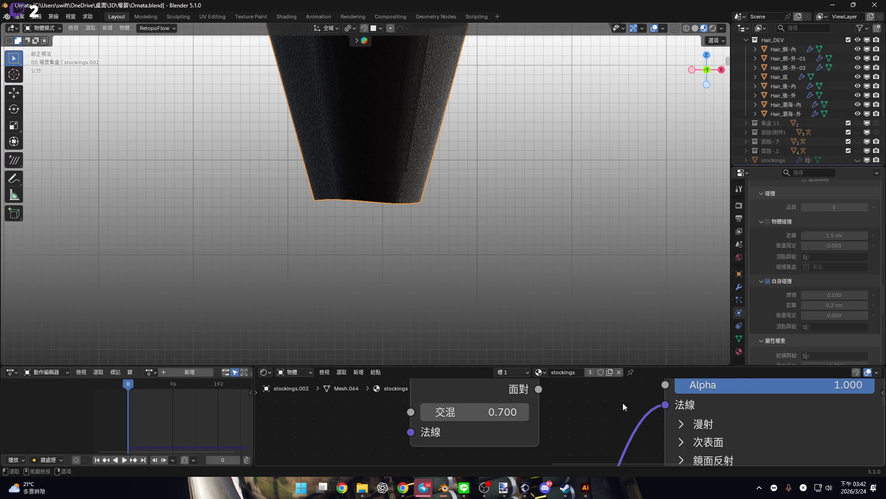
- Collapse the bottom editors to enlarge the 3D view and delete the existing cloth bake
scroll(815, 310, down, 5)
scroll(815, 310, down, 5)
drag(805, 368, 805, 455)
scroll(801, 361, up, 15)
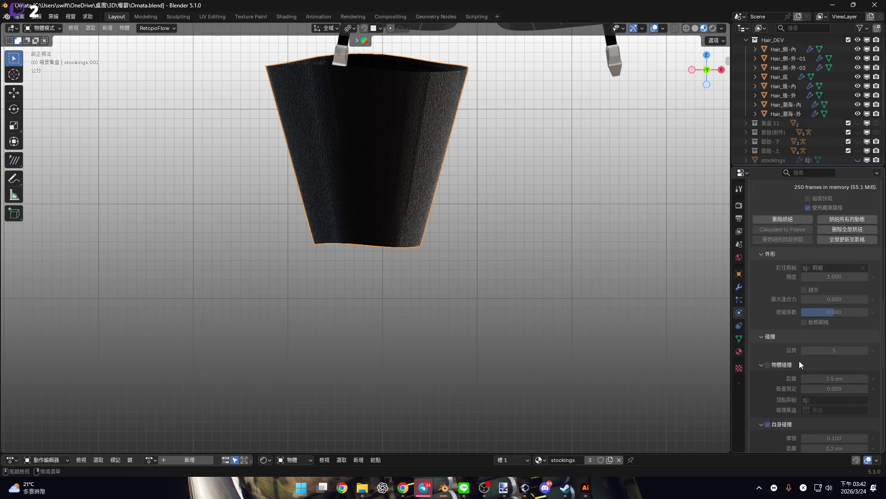
click(812, 342)
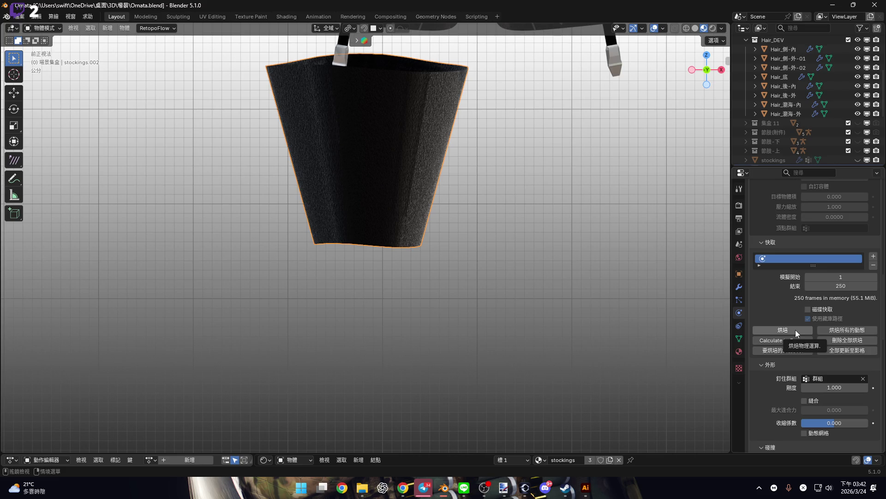
- Bake the stocking's cloth cache for frames 1–250, giving 250 frames at 55.1 MiB
click(795, 329)
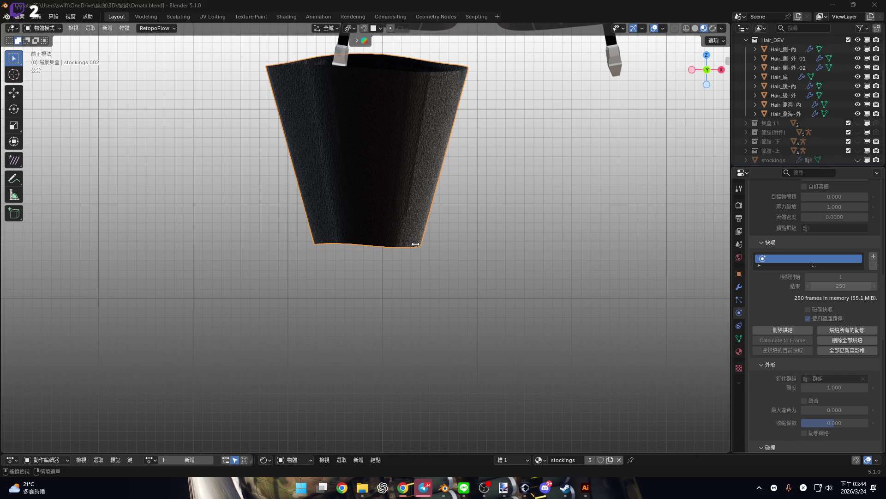
mouse_move(414, 246)
middle_down()
mouse_move(407, 252)
mouse_move(383, 231)
mouse_move(456, 279)
mouse_move(572, 170)
middle_up()
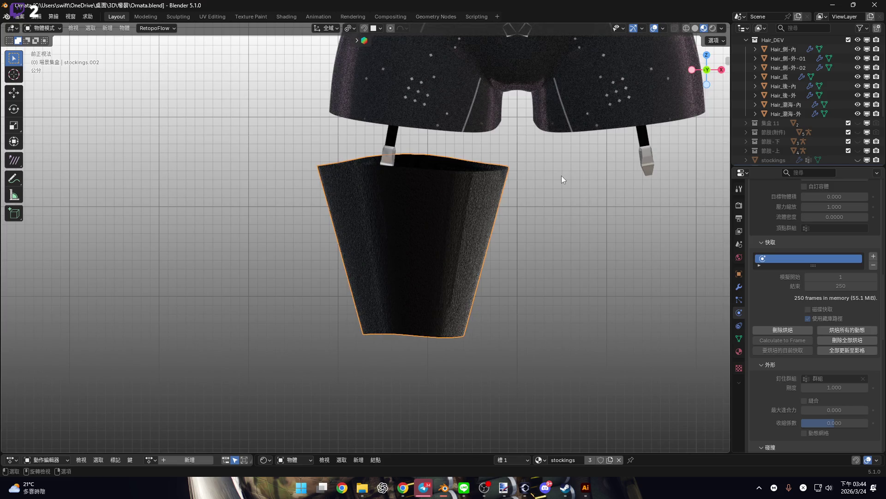
- Play back the re-baked stocking simulation, stop it, and raise the timeline into view
scroll(465, 273, up, 2)
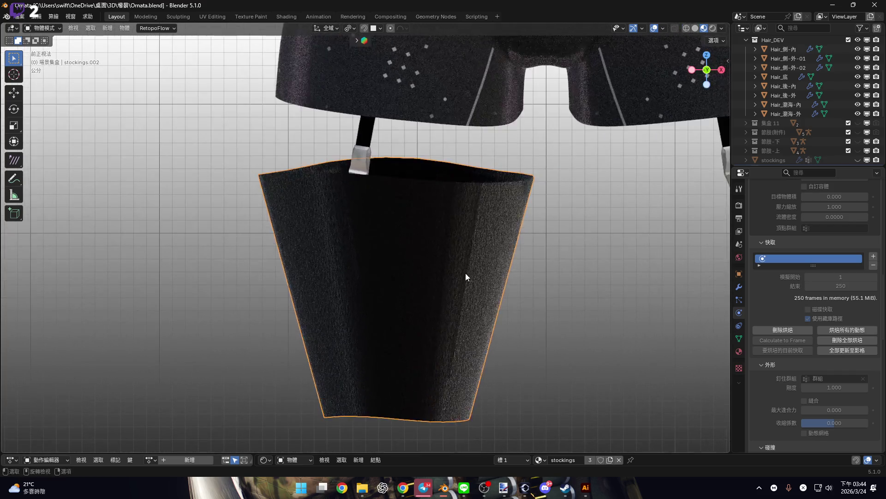
key(space)
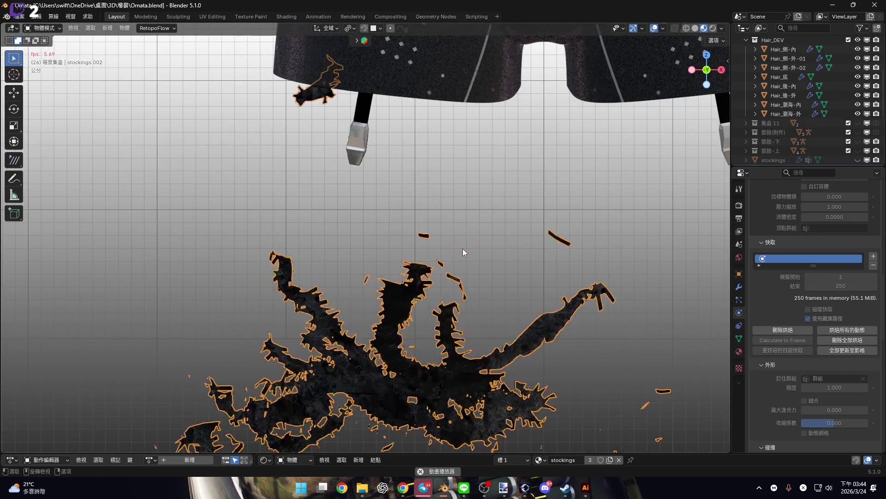
scroll(463, 221, down, 2)
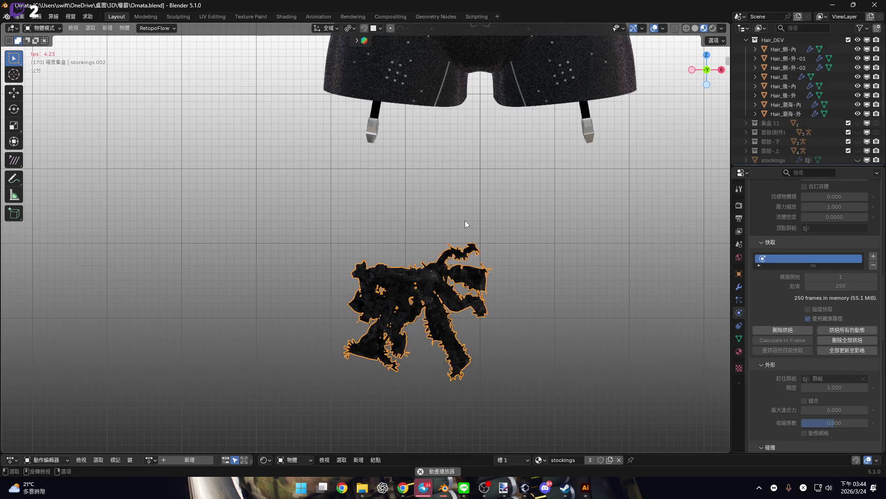
key(space)
drag(471, 451, 470, 388)
- Rewind to frame 0, replay the cloth to frame 82, then reset and play again
mouse_move(225, 423)
mouse_down()
mouse_move(165, 404)
mouse_move(105, 406)
mouse_up()
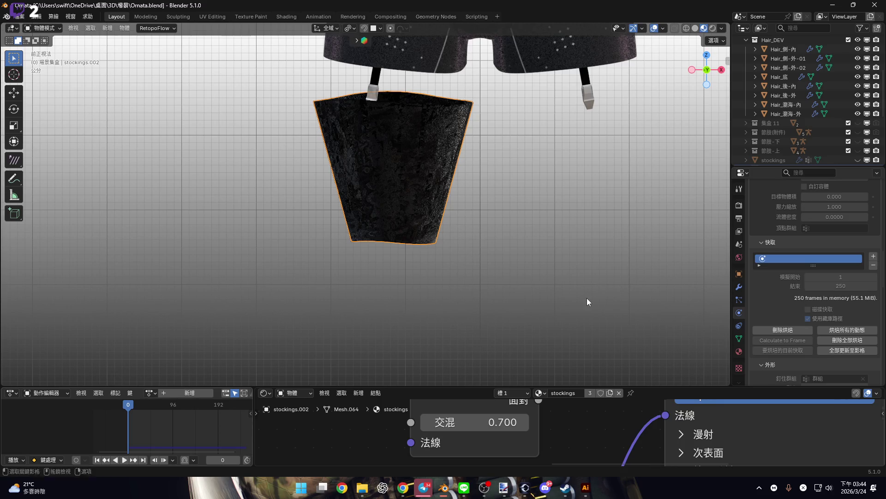
key(space)
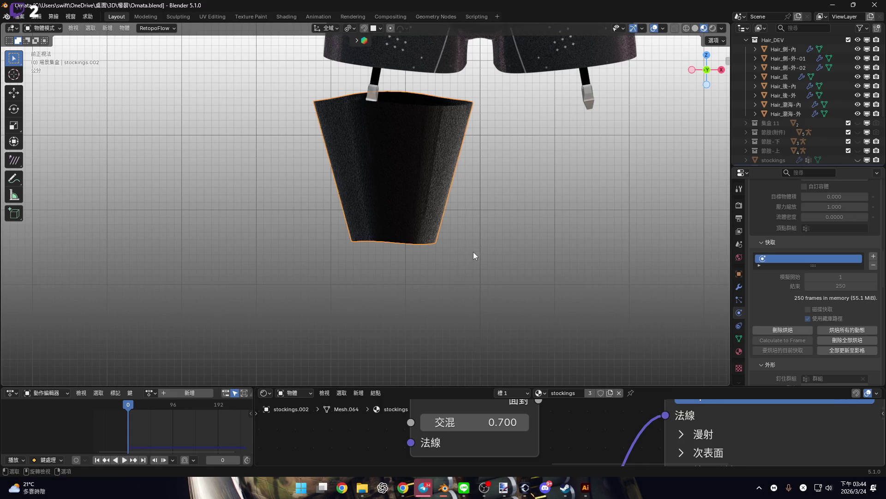
key(space)
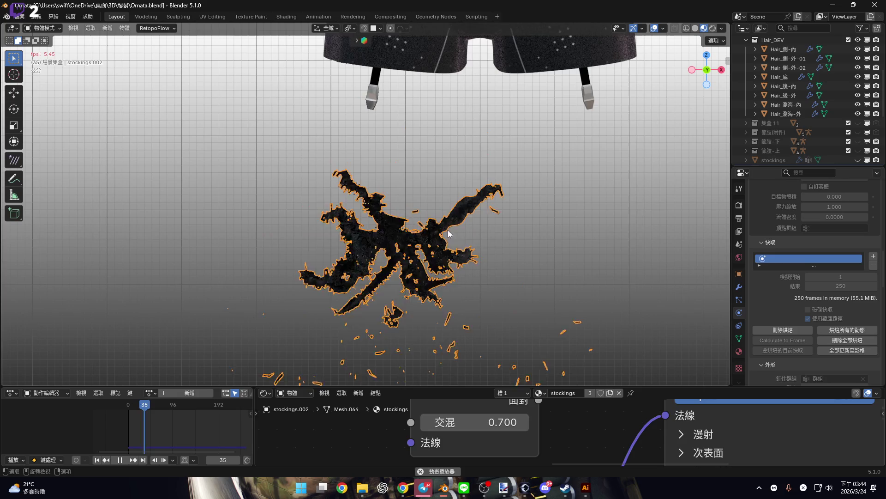
key(space)
mouse_move(422, 253)
middle_down()
mouse_move(497, 204)
mouse_move(406, 245)
middle_up()
key(shift+Left)
key(space)
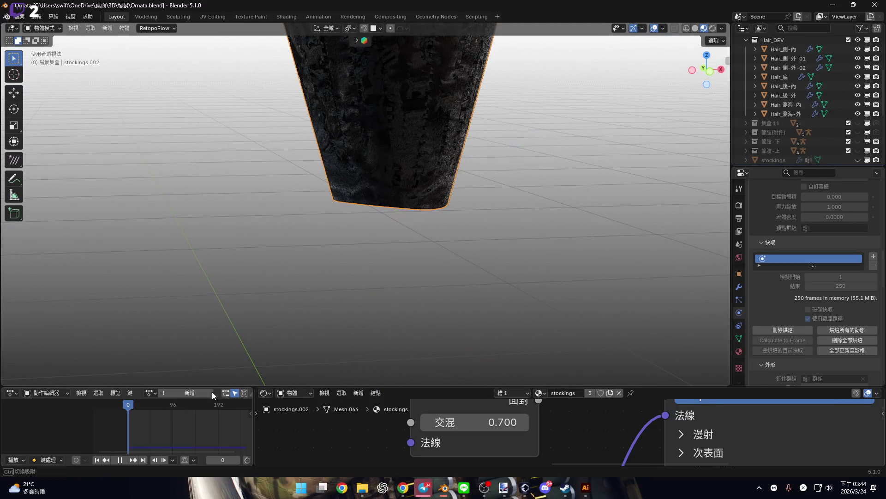
- Stop playback, switch to front view, and unhide the Omata character with Alt+H
key(space)
key(KP_1)
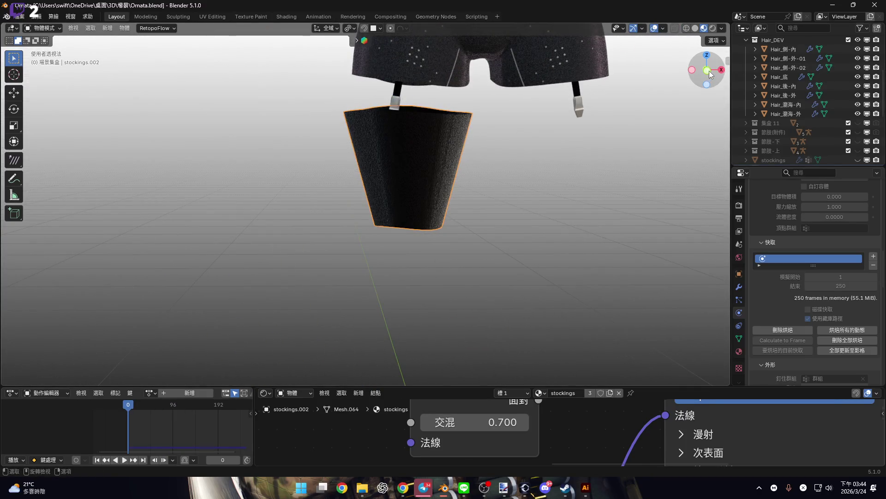
scroll(382, 233, up, 3)
scroll(852, 68, up, 5)
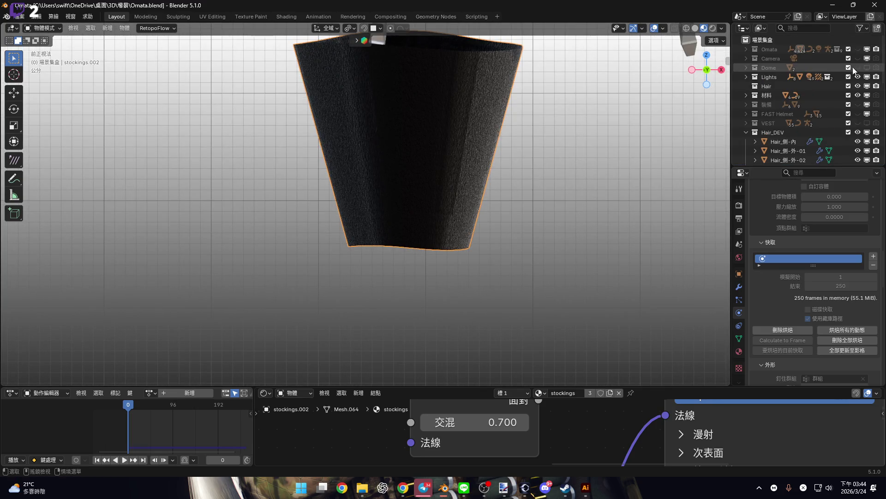
key(alt+h)
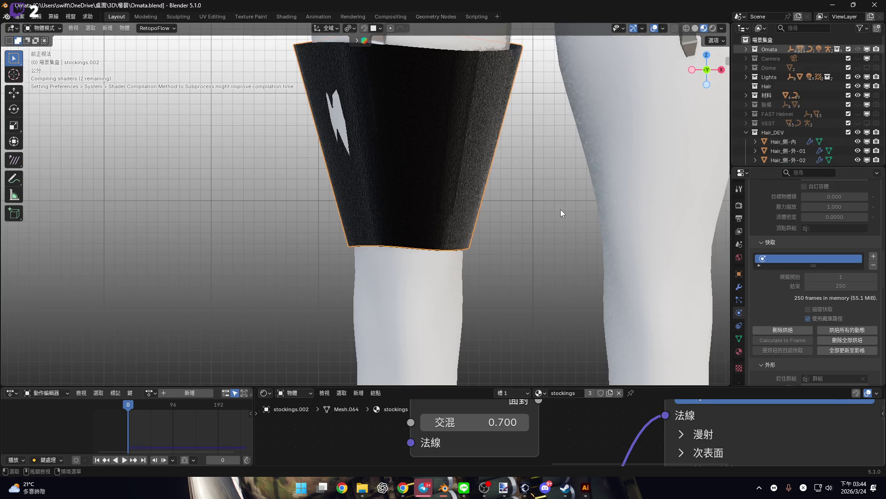
shift+scroll(490, 226, up, 3)
- Return the stocking mesh to Object Mode via the mode pie
key(shift+a)
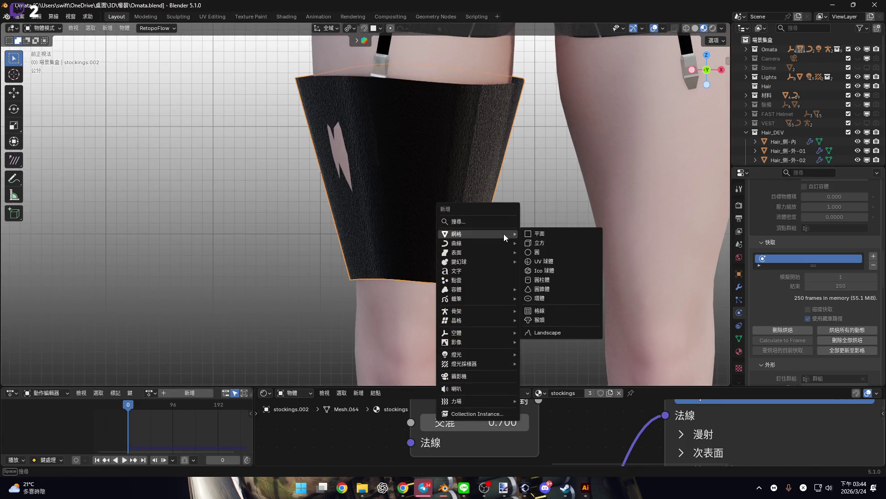
key(Escape)
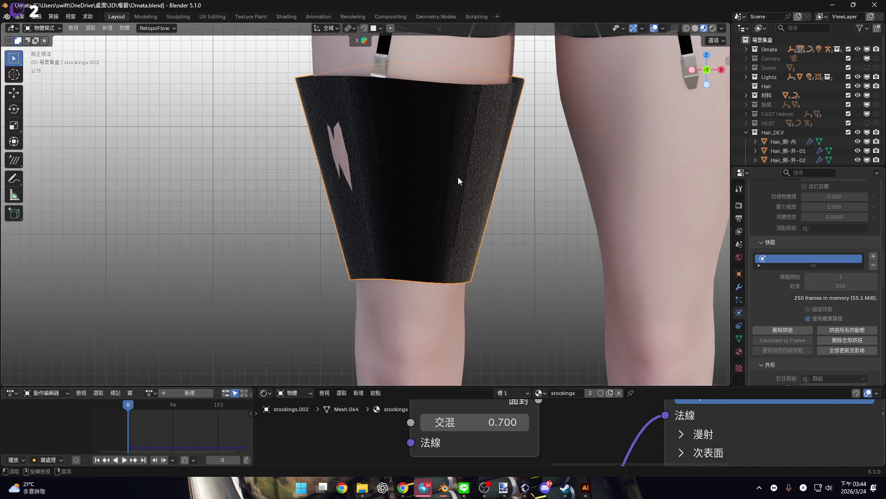
shift+scroll(461, 206, up, 2)
key(Tab)
scroll(513, 245, up, 3)
key(ctrl+Tab)
click(436, 241)
scroll(529, 195, down, 3)
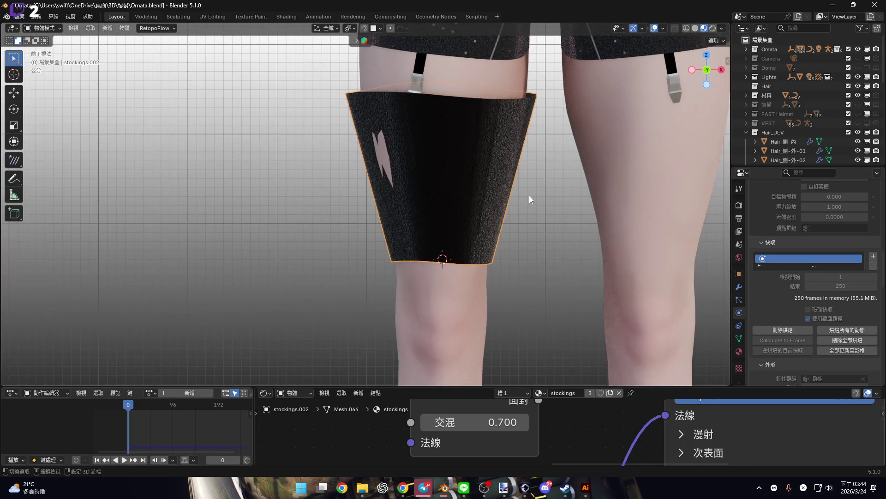
ctrl+scroll(529, 195, down, 2)
- Add a cylinder mesh at the knee below the stocking and begin scaling it down
key(shift+a)
mouse_move(516, 183)
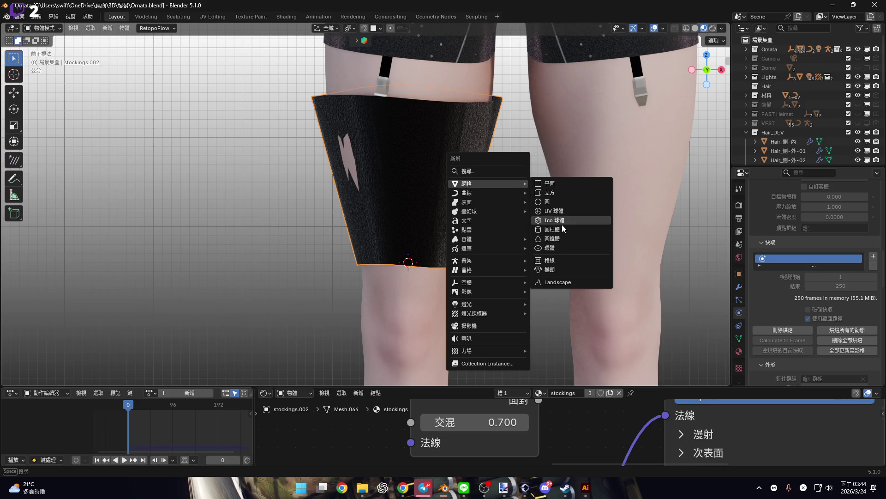
click(549, 229)
key(s)
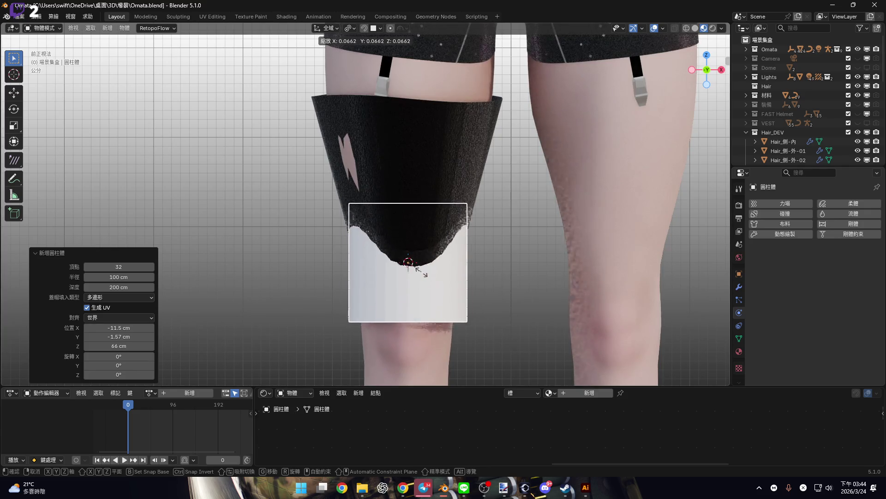
- Confirm the cylinder's smaller size, then widen it along Y in left-side view
click(439, 280)
key(ctrl+KP_3)
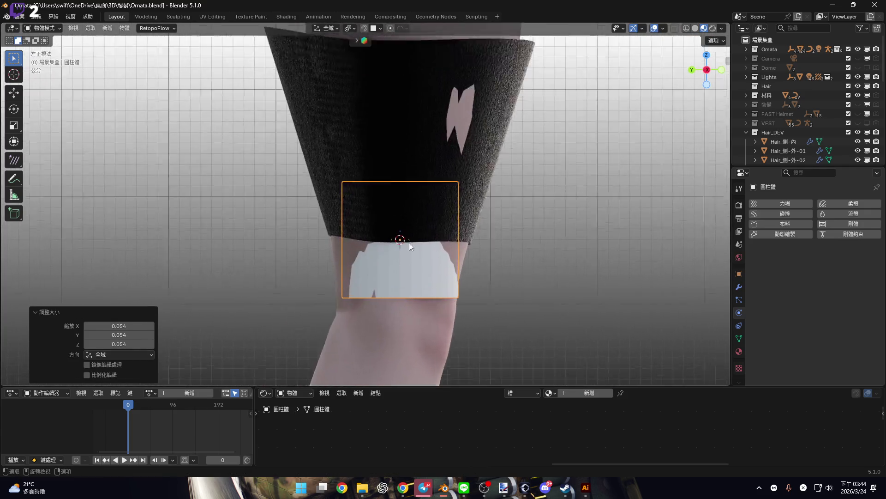
scroll(485, 262, up, 2)
key(s)
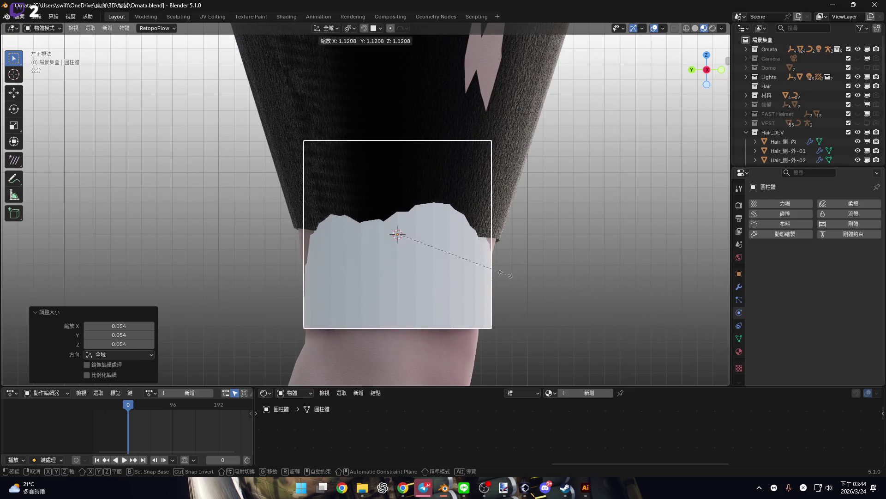
key(y)
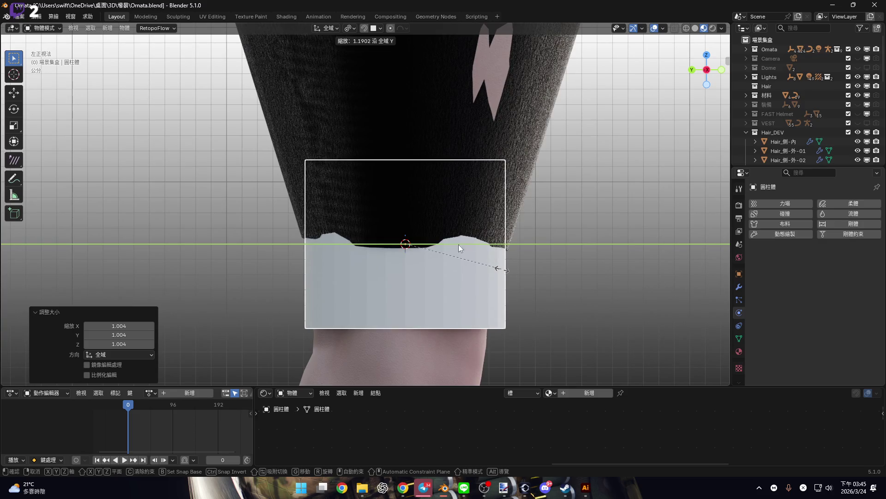
click(501, 265)
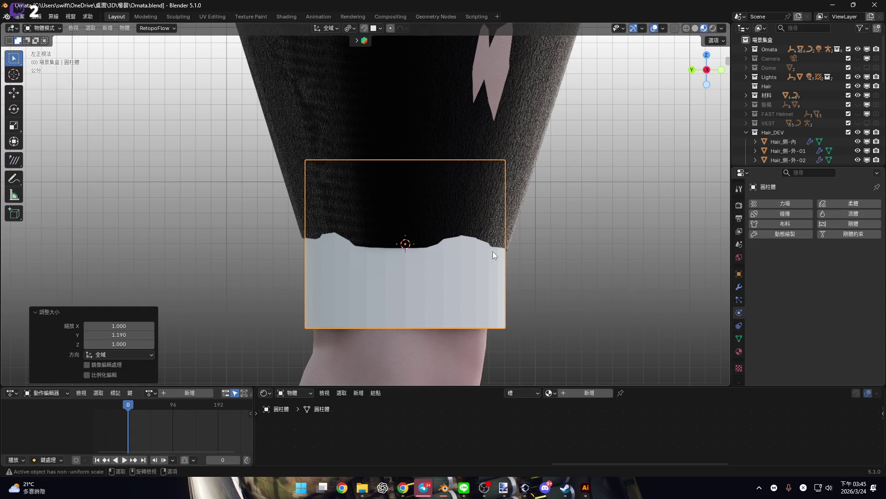
- In front view, shrink the cylinder slightly to 0.956 along X
key(KP_1)
key(KP_Decimal)
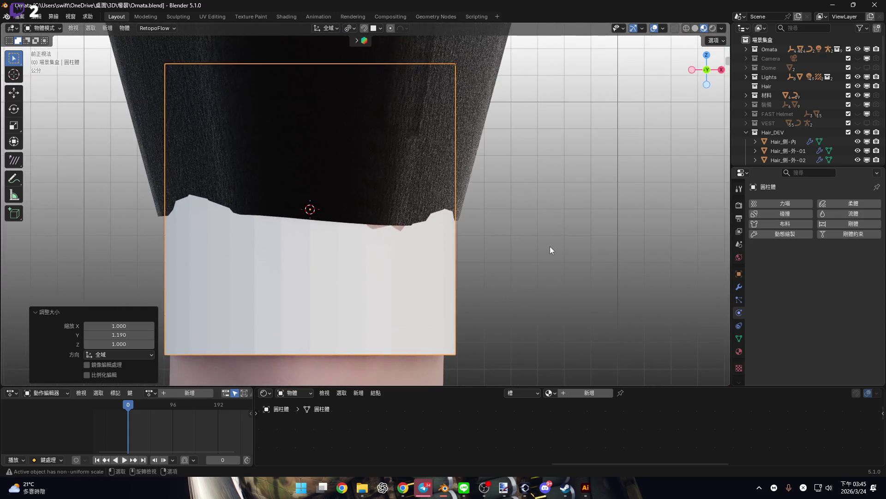
key(s)
key(x)
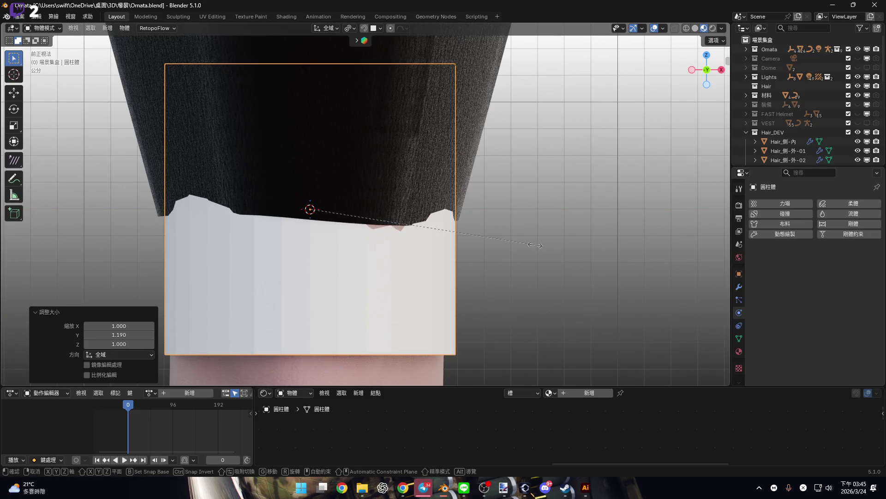
click(460, 242)
scroll(412, 278, down, 4)
scroll(412, 243, up, 3)
scroll(435, 290, down, 2)
shift+scroll(462, 282, down, 2)
- Stretch the cylinder to 3.299 along Z so it fills the thigh stocking
key(s)
key(z)
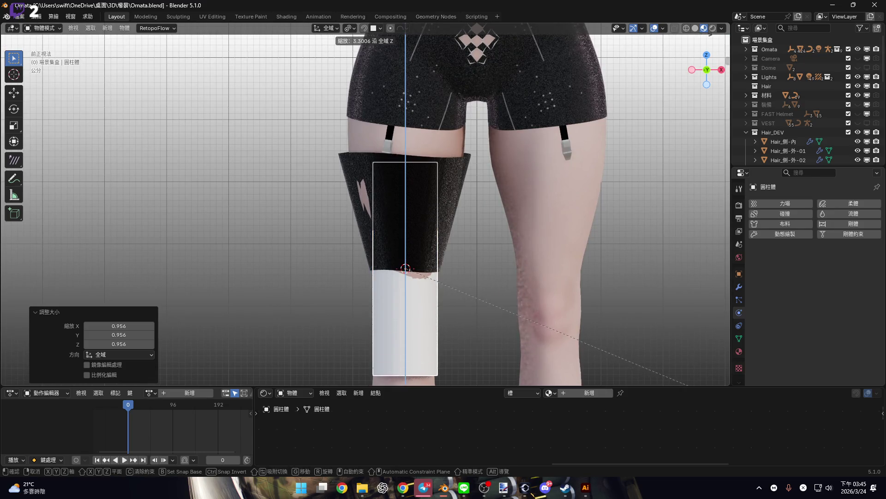
click(538, 245)
scroll(431, 204, down, 1)
scroll(431, 242, up, 4)
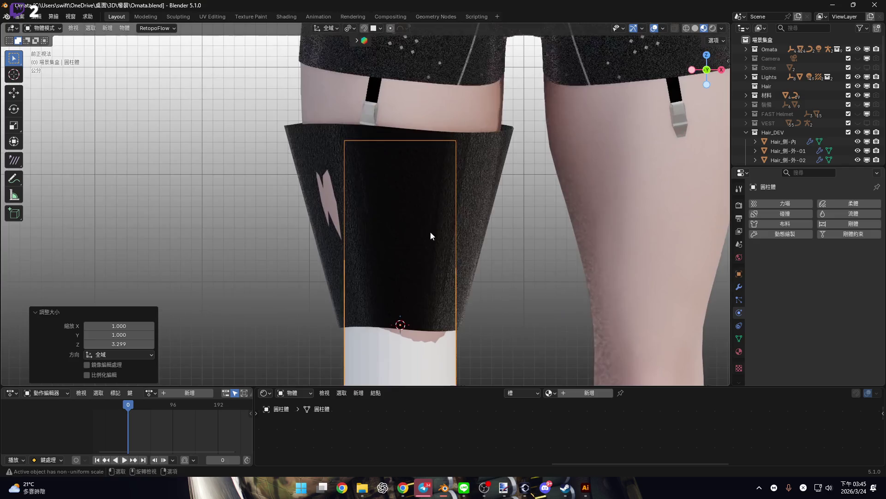
scroll(438, 185, down, 4)
shift+scroll(441, 193, down, 2)
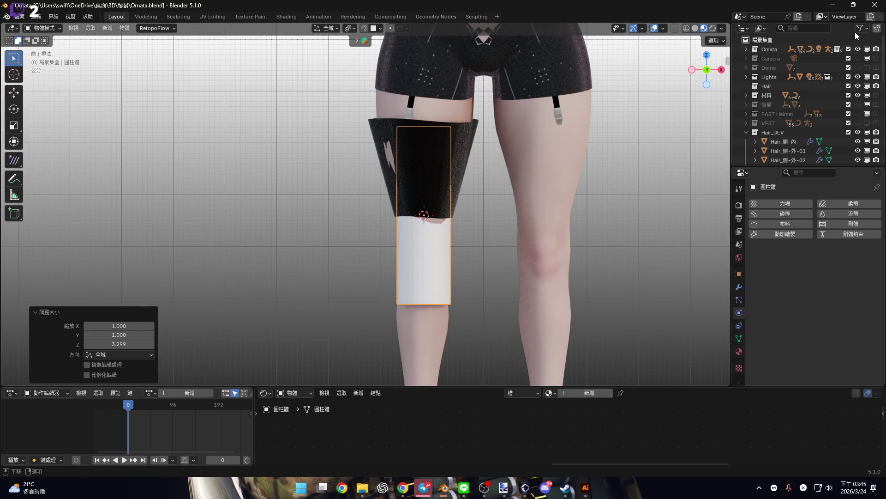
shift+scroll(455, 255, down, 2)
scroll(436, 267, up, 5)
mouse_move(438, 269)
middle_down()
mouse_move(492, 253)
mouse_move(422, 248)
mouse_move(438, 222)
mouse_move(465, 251)
mouse_move(438, 253)
middle_up()
- Enable Collision on the cylinder and delete the stocking's existing cloth bake
click(788, 213)
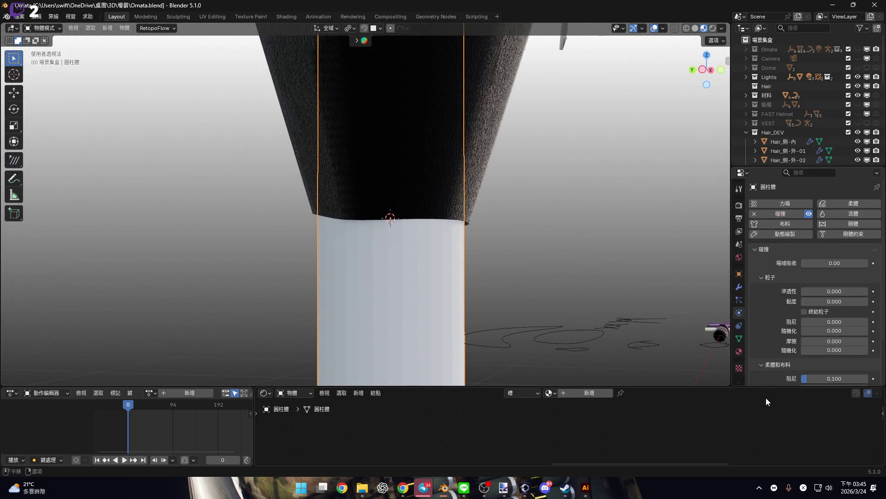
drag(763, 389, 764, 454)
click(454, 171)
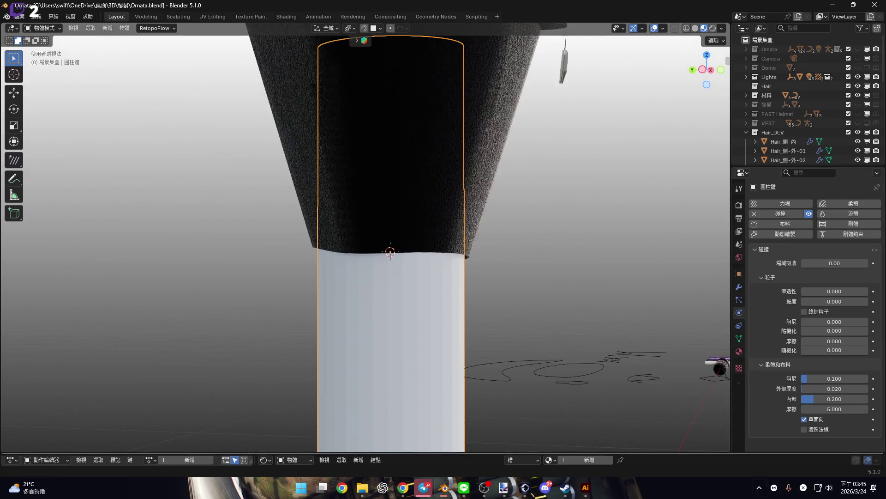
scroll(827, 323, down, 15)
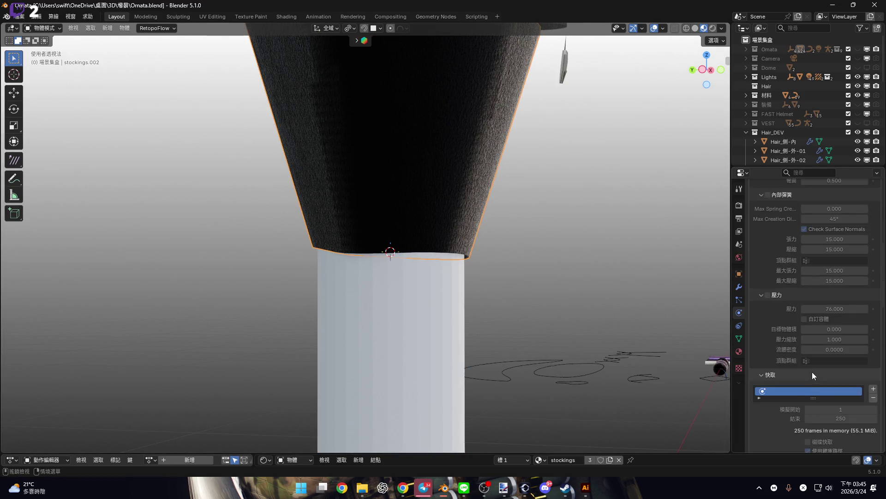
click(787, 349)
- Set quality 10, self-collision distance 0.1 with friction 0, and Object Collision at 0.1 cm
scroll(792, 351, down, 5)
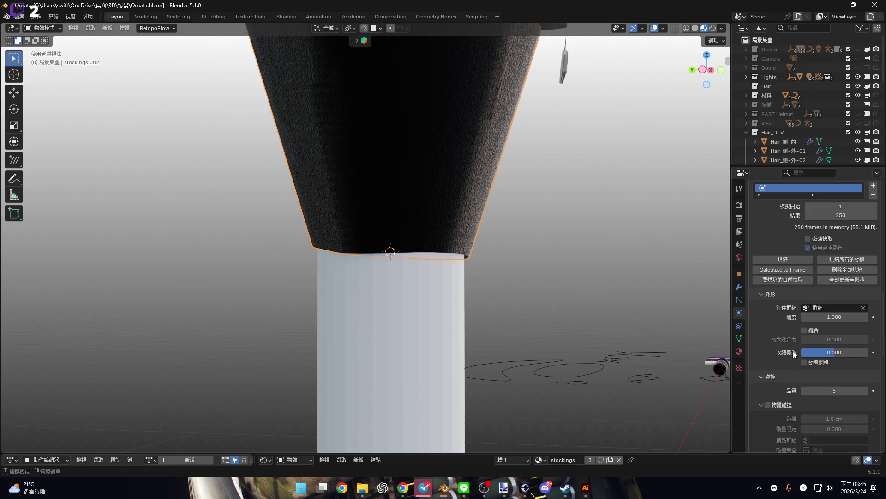
scroll(806, 352, down, 4)
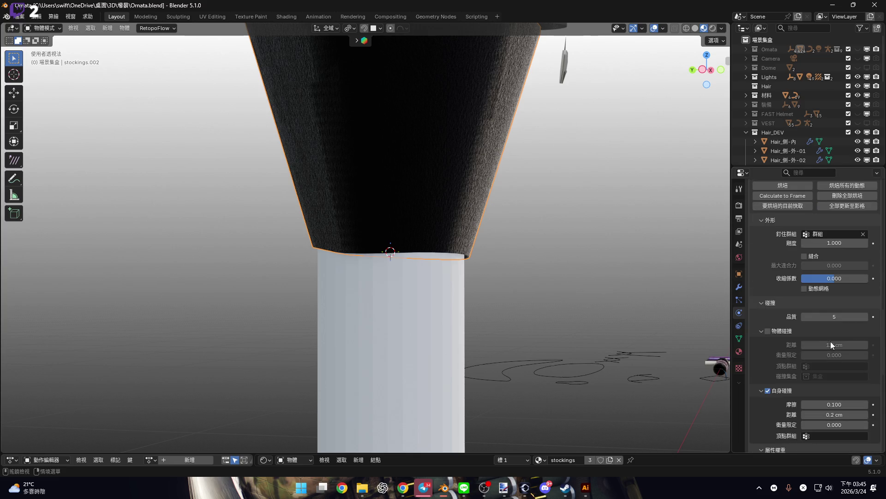
drag(831, 317, 859, 316)
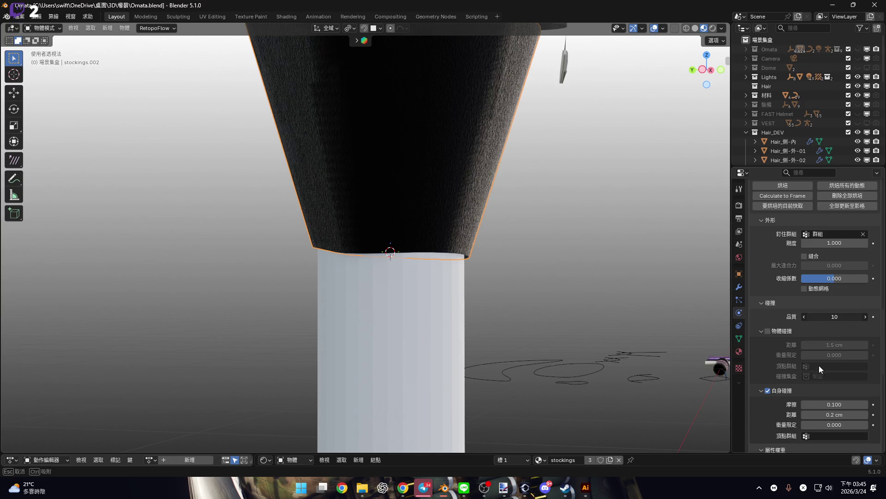
scroll(821, 360, down, 4)
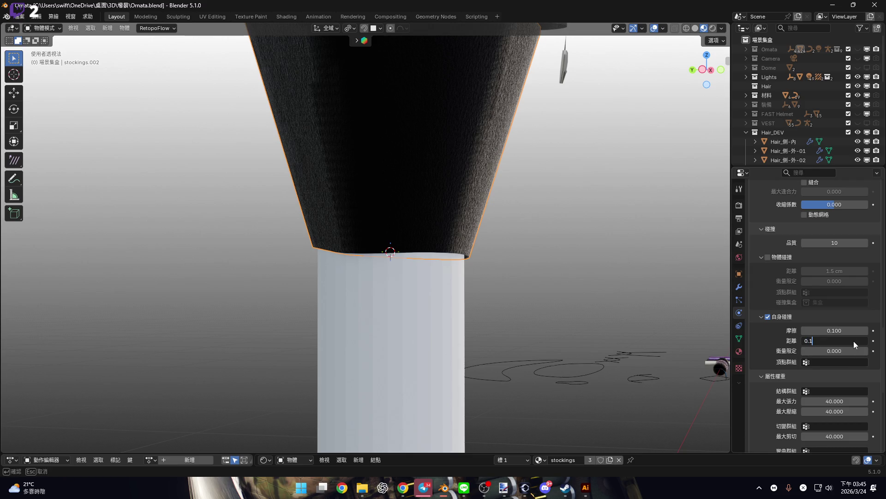
key(Return)
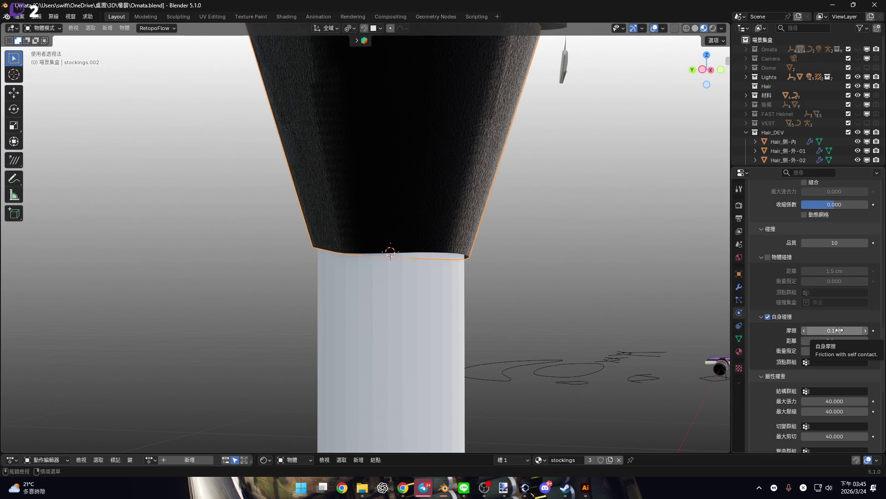
drag(838, 330, 842, 331)
click(774, 259)
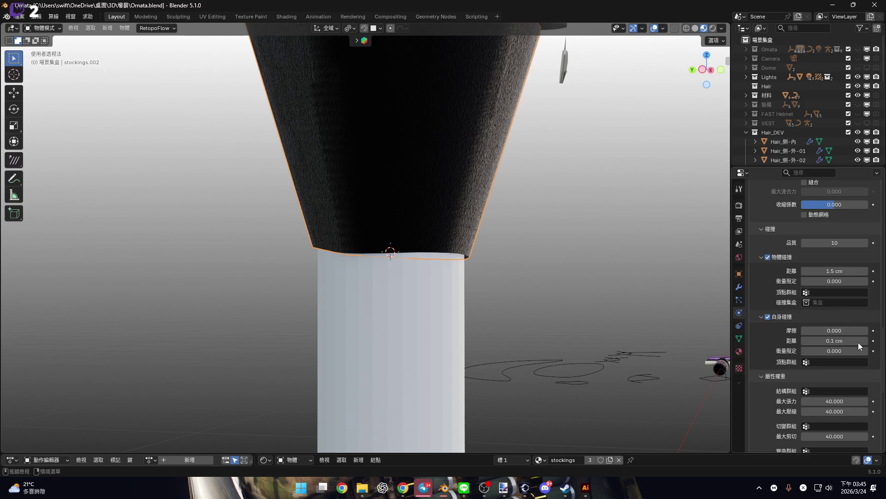
click(843, 273)
text(0.1)
key(Return)
- Re-bake the stocking's cloth simulation with the new collision settings
mouse_move(544, 196)
middle_down()
mouse_move(589, 176)
mouse_move(486, 170)
middle_up()
scroll(486, 171, up, 3)
key(KP_1)
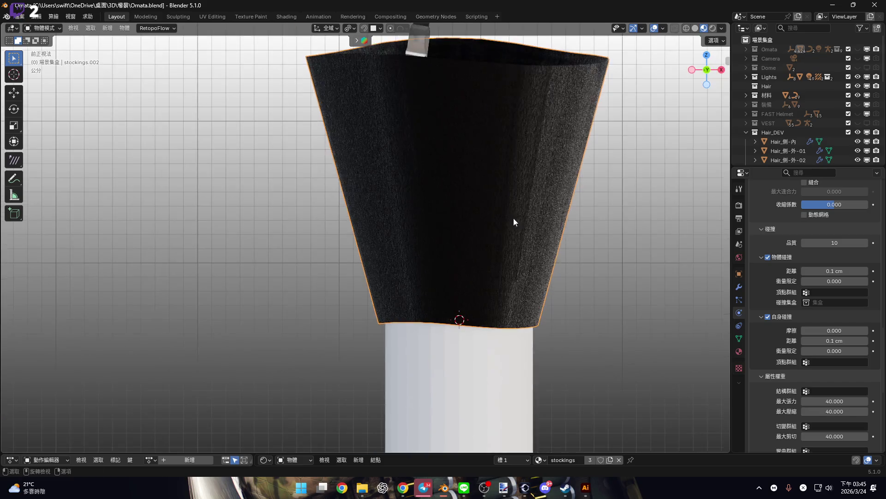
scroll(806, 273, up, 10)
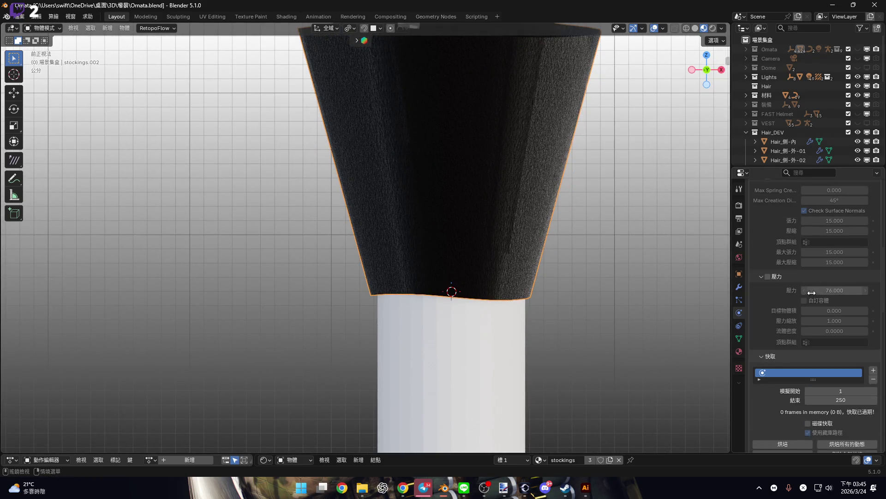
scroll(799, 329, down, 4)
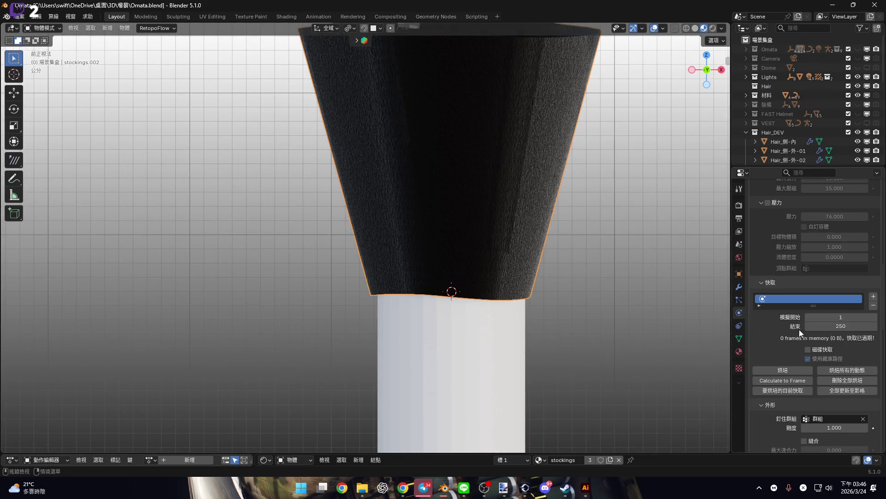
click(799, 370)
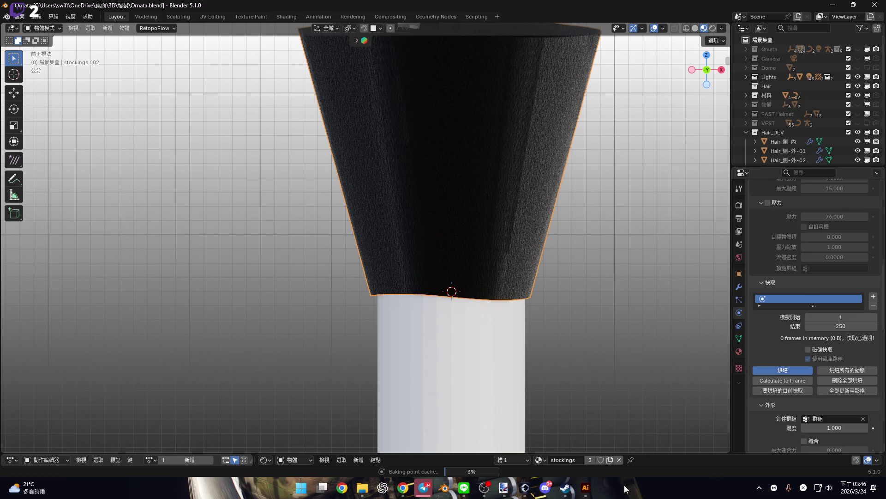
- Switch to the Luna.blend window and isolate the camo pouch in local view
mouse_move(445, 489)
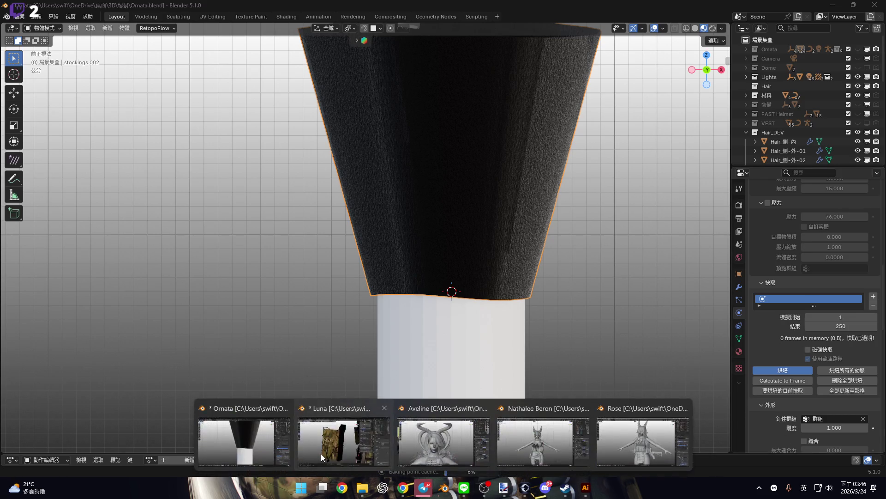
click(320, 454)
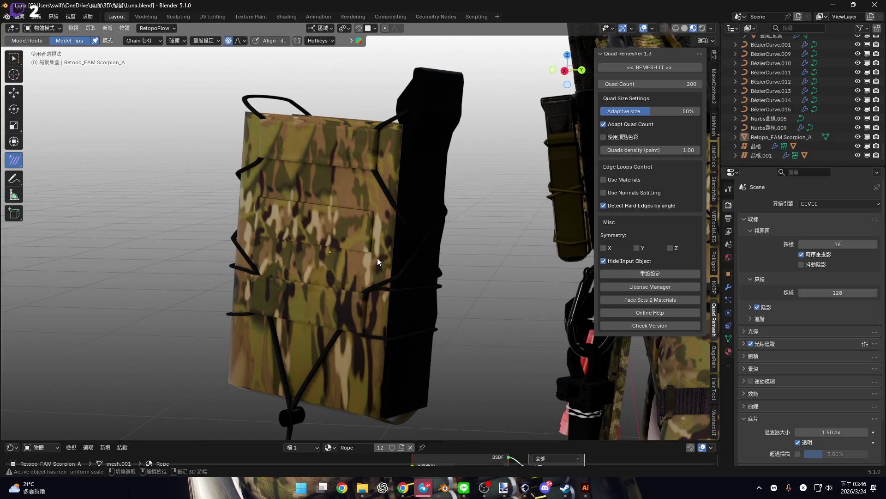
key(KP_Divide)
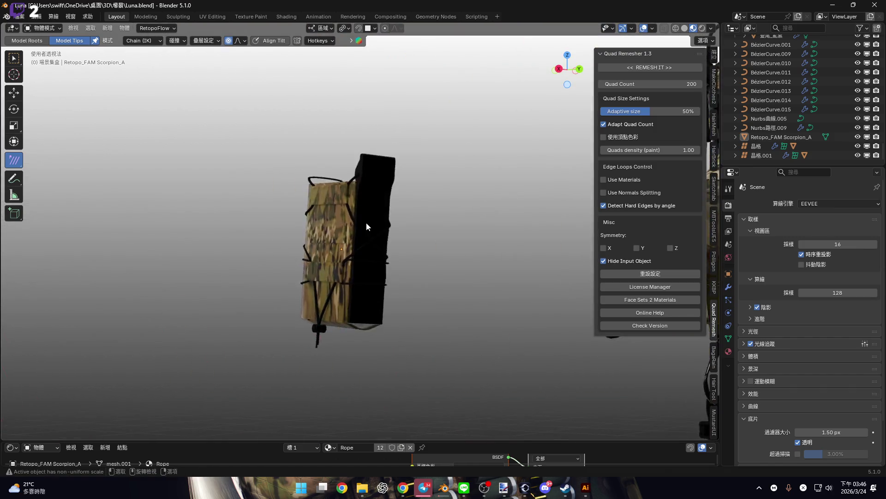
mouse_move(366, 222)
middle_down()
mouse_move(350, 210)
mouse_move(328, 233)
mouse_move(407, 186)
mouse_move(406, 178)
mouse_move(409, 217)
mouse_move(368, 206)
mouse_move(401, 198)
mouse_move(396, 242)
mouse_move(512, 136)
middle_up()
- Select the dark FAM Scorpion_A.008 panel and show its Smooth by Angle 30° modifier
click(378, 173)
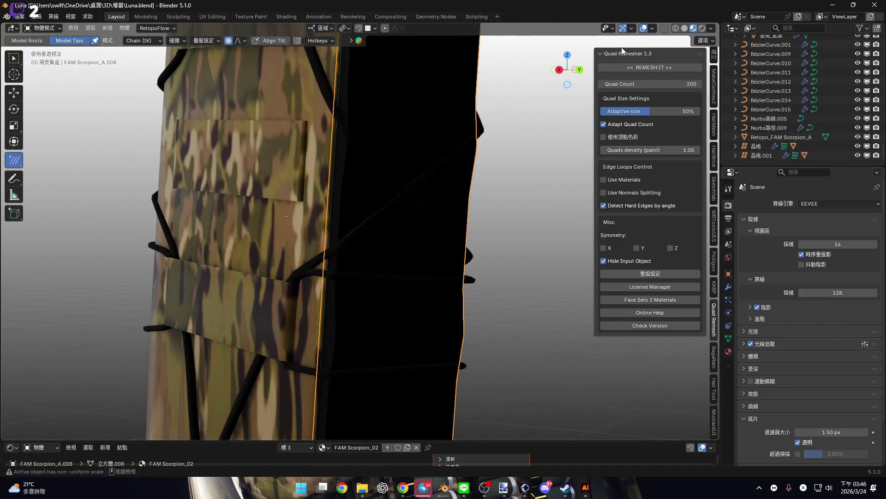
middle_drag(402, 222, 422, 230)
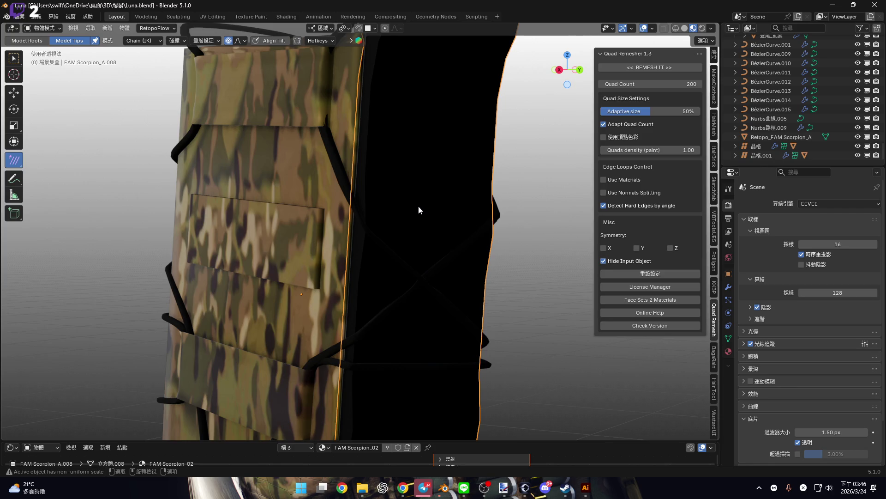
key(Tab)
scroll(418, 209, up, 2)
mouse_move(417, 209)
middle_down()
mouse_move(405, 193)
mouse_move(428, 244)
mouse_move(505, 229)
mouse_move(353, 256)
mouse_move(381, 207)
mouse_move(382, 237)
mouse_move(416, 250)
middle_up()
key(Tab)
click(728, 287)
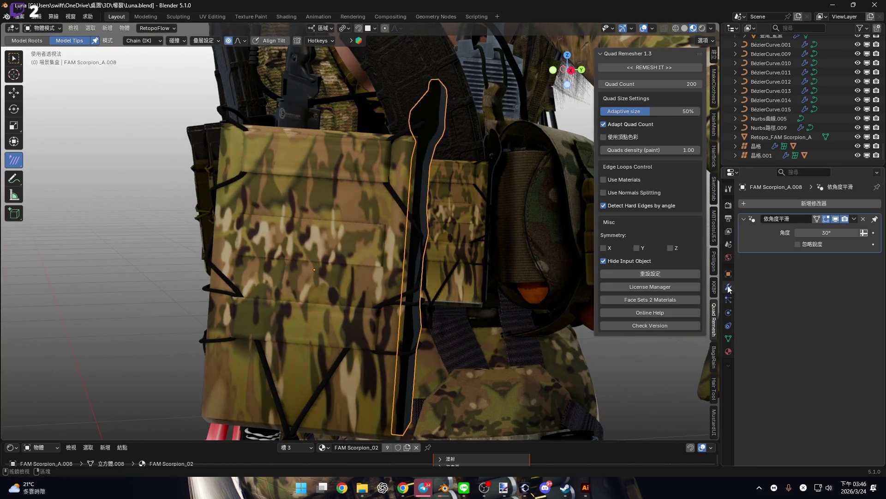
- Add a Mirror modifier to the dark side panel
click(830, 204)
mouse_move(820, 225)
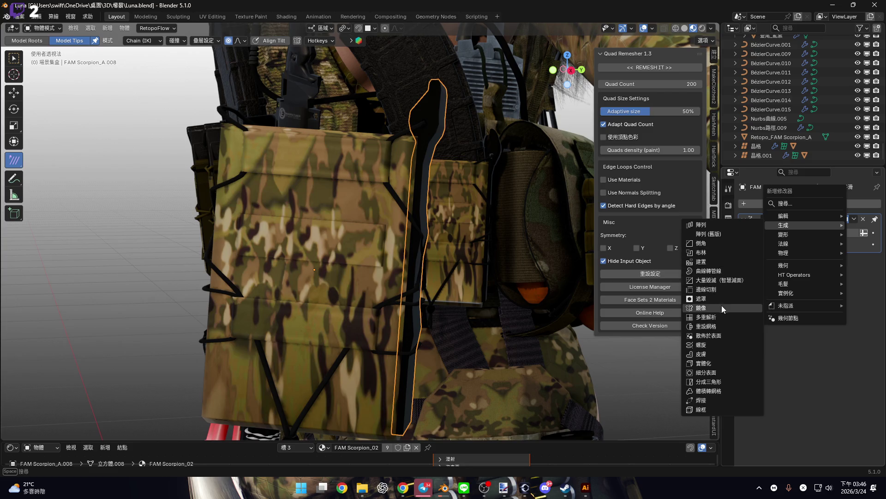
key(Return)
mouse_move(409, 296)
middle_down()
mouse_move(337, 217)
mouse_move(493, 268)
mouse_move(303, 253)
mouse_move(314, 239)
mouse_move(420, 336)
mouse_move(385, 248)
mouse_move(363, 242)
mouse_move(373, 262)
mouse_move(364, 257)
mouse_move(420, 393)
mouse_move(388, 313)
mouse_move(419, 312)
middle_up()
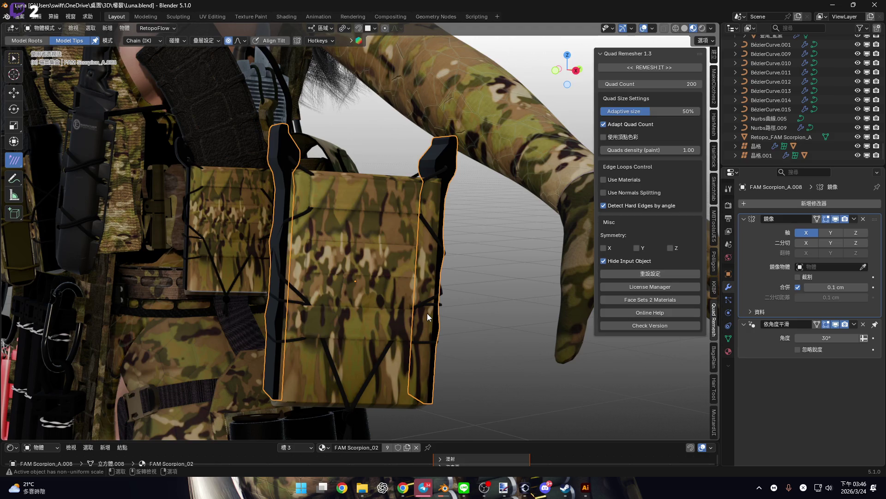
- Select the Retopo_FAM Scorpion_A rope straps object
scroll(286, 252, up, 5)
mouse_move(284, 250)
middle_down()
mouse_move(316, 262)
mouse_move(282, 298)
mouse_move(357, 292)
mouse_move(350, 296)
middle_up()
click(265, 274)
key(ctrl+Tab)
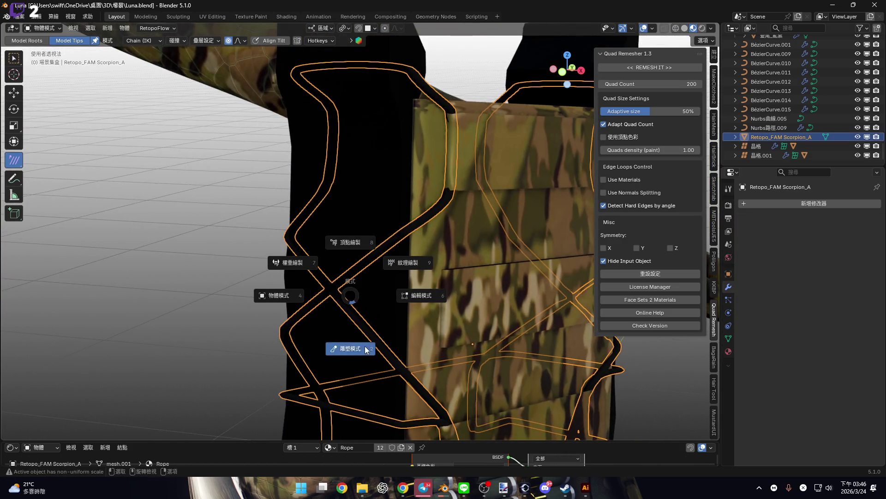
- Put the rope straps in Sculpt Mode with Solid shading and a 392 px brush
click(366, 349)
click(684, 30)
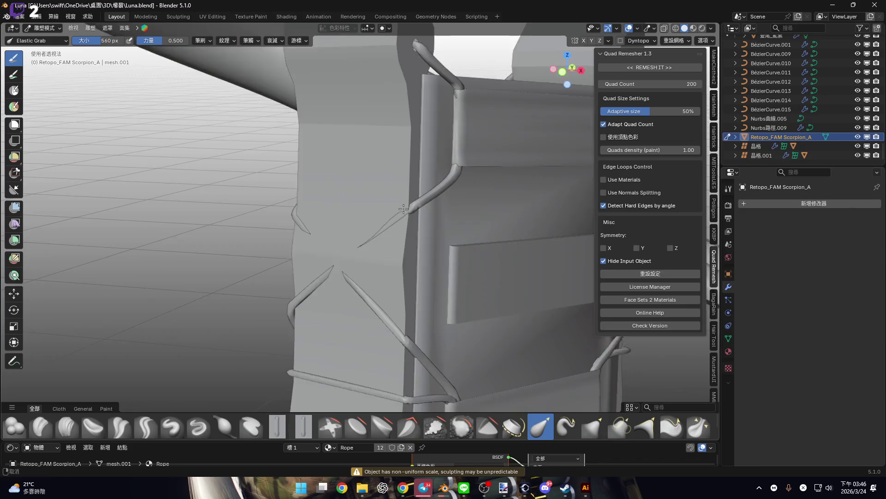
key(f)
click(366, 229)
mouse_move(365, 229)
middle_down()
mouse_move(323, 236)
mouse_move(352, 259)
middle_up()
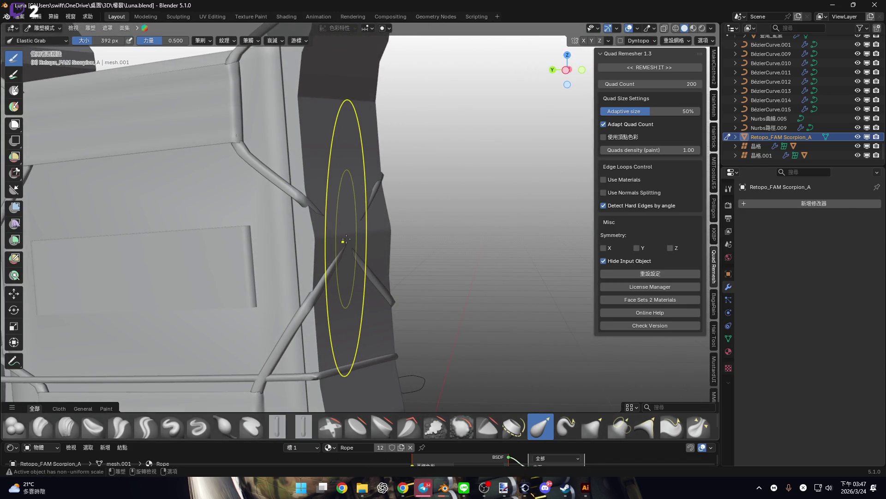
mouse_move(346, 239)
middle_down()
mouse_move(371, 244)
mouse_move(352, 242)
middle_up()
- Elastic Grab the rope strap into a new shape, then return to Object Mode
drag(352, 242, 358, 237)
mouse_move(370, 239)
middle_down()
mouse_move(336, 205)
mouse_move(369, 216)
mouse_move(401, 198)
mouse_move(351, 226)
mouse_move(341, 217)
mouse_move(355, 212)
mouse_move(323, 286)
middle_up()
mouse_move(350, 221)
middle_down()
mouse_move(319, 252)
mouse_move(347, 245)
mouse_move(342, 291)
mouse_move(359, 269)
middle_up()
scroll(406, 198, down, 4)
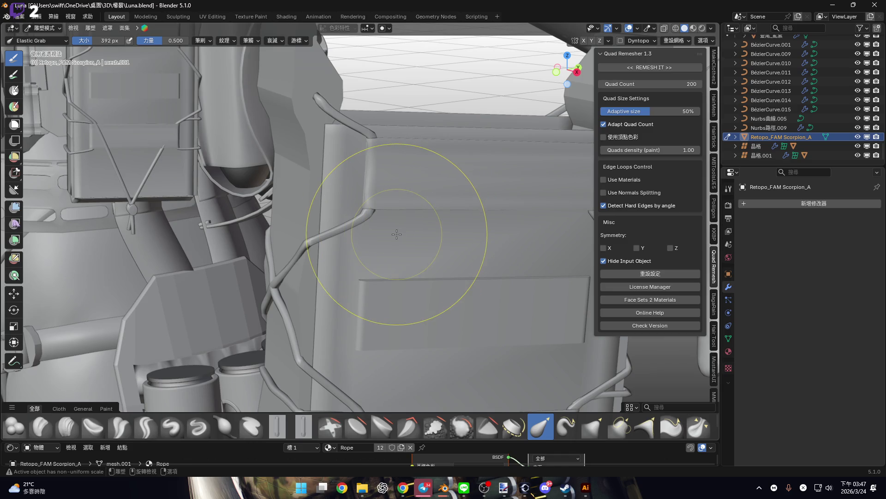
mouse_move(396, 234)
middle_down()
mouse_move(297, 218)
mouse_move(286, 277)
mouse_move(328, 234)
mouse_move(267, 286)
mouse_move(368, 217)
mouse_move(353, 260)
mouse_move(376, 231)
middle_up()
key(ctrl+Tab)
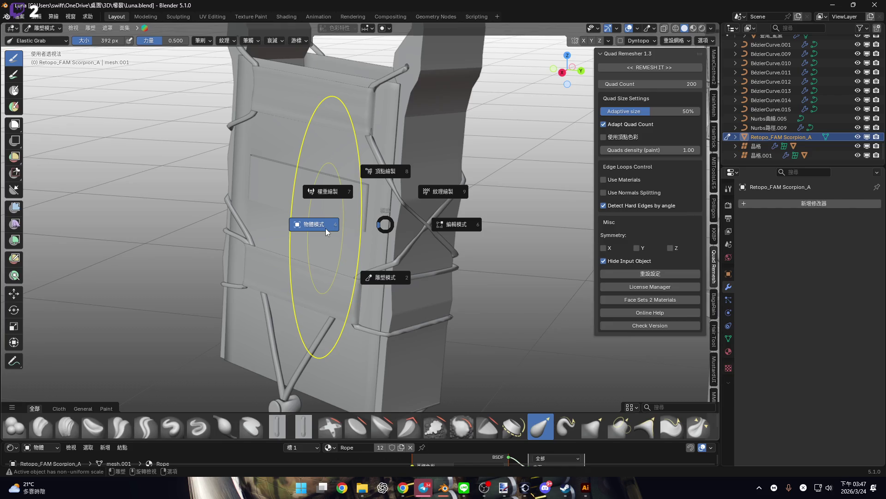
click(325, 228)
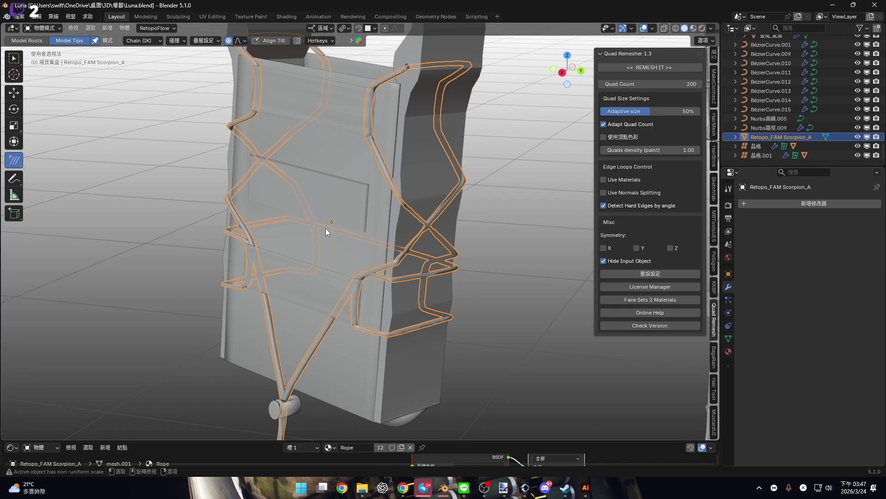
- Preview the pouch in Material Preview shading and deselect the rope retopo object
mouse_move(321, 226)
middle_down()
mouse_move(420, 240)
mouse_move(468, 125)
middle_up()
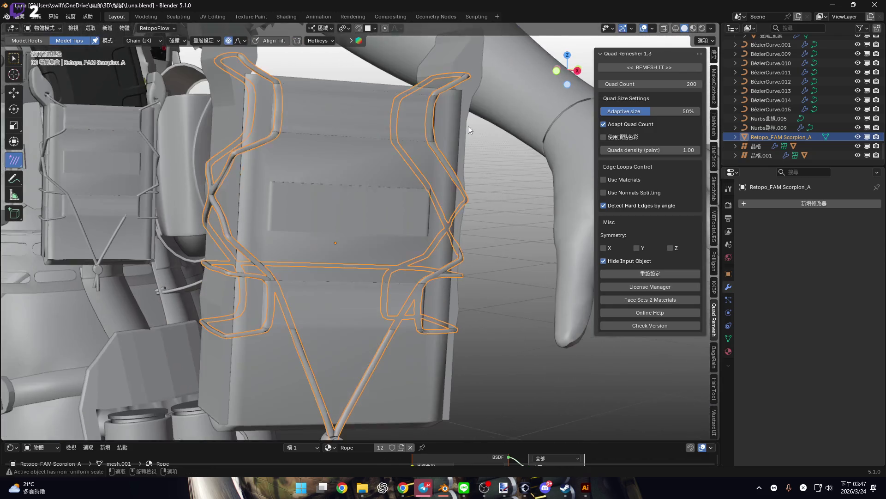
click(693, 28)
shift+middle_drag(374, 187, 332, 179)
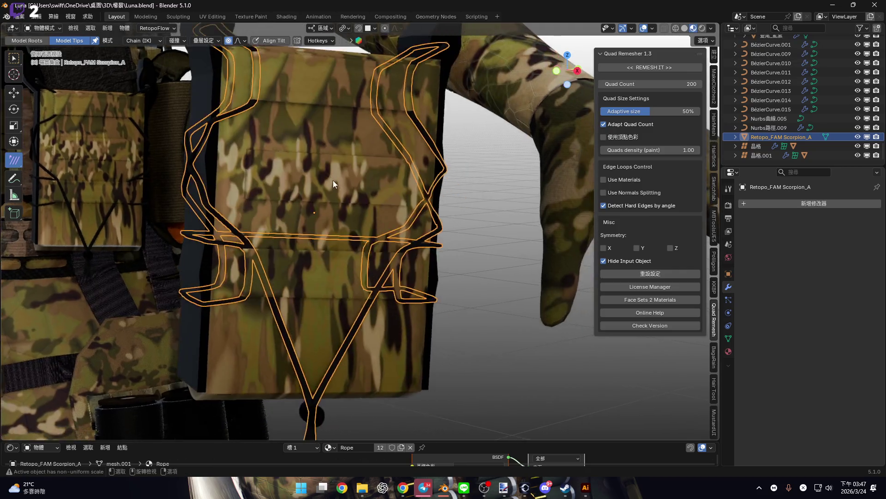
scroll(496, 320, down, 3)
key(alt+a)
mouse_move(359, 229)
middle_down()
mouse_move(351, 226)
mouse_move(326, 256)
mouse_move(333, 226)
mouse_move(333, 259)
mouse_move(386, 264)
mouse_move(392, 277)
mouse_move(483, 286)
mouse_move(420, 251)
mouse_move(446, 231)
middle_up()
scroll(335, 209, up, 5)
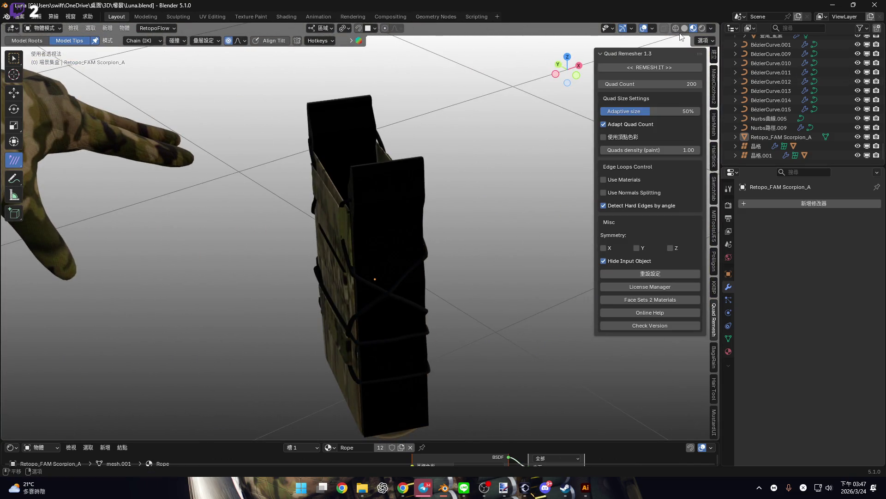
- Return to Solid shading with X-Ray on, viewing the whole pouch
click(665, 28)
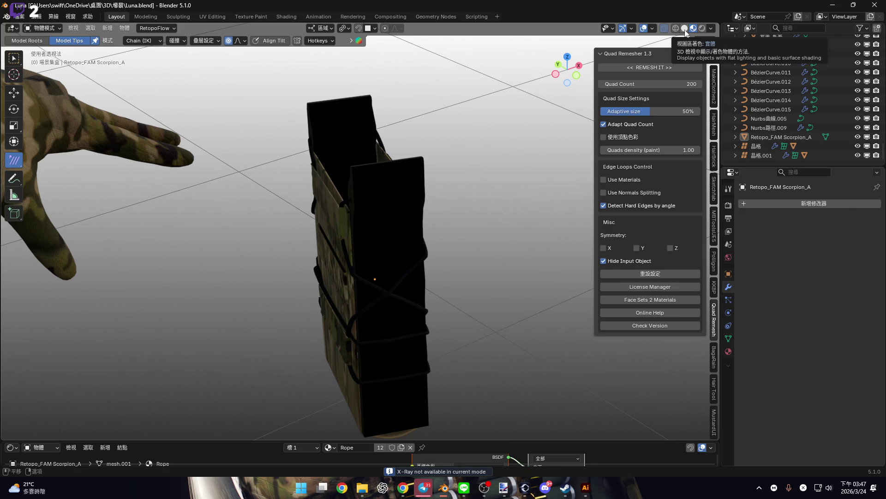
click(685, 28)
mouse_move(418, 167)
middle_down()
mouse_move(433, 180)
mouse_move(470, 274)
mouse_move(386, 218)
middle_up()
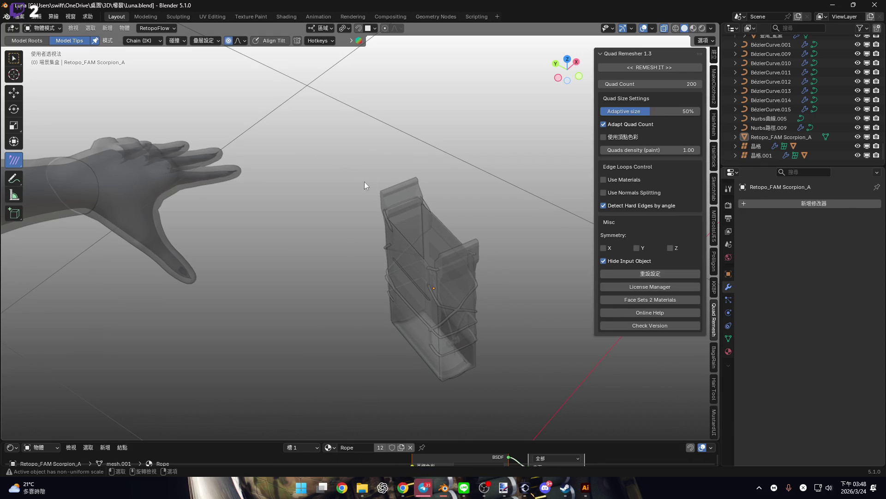
- Box-select the Retopo_FAM Scorpion_A rope object around the pouch
click(14, 57)
mouse_move(338, 141)
mouse_down()
mouse_move(538, 375)
mouse_move(479, 315)
mouse_up()
mouse_move(479, 316)
middle_down()
mouse_move(418, 256)
mouse_move(456, 273)
mouse_move(333, 251)
mouse_move(357, 253)
mouse_move(377, 170)
mouse_move(458, 194)
mouse_move(482, 164)
mouse_move(400, 263)
mouse_move(476, 198)
middle_up()
scroll(357, 253, up, 3)
- Make FAM Scorpion_A.003 active alongside the rope and open the Object context menu
key(alt+z)
mouse_move(377, 176)
middle_down()
mouse_move(380, 195)
mouse_move(461, 209)
mouse_move(417, 242)
mouse_move(364, 248)
mouse_move(360, 284)
middle_up()
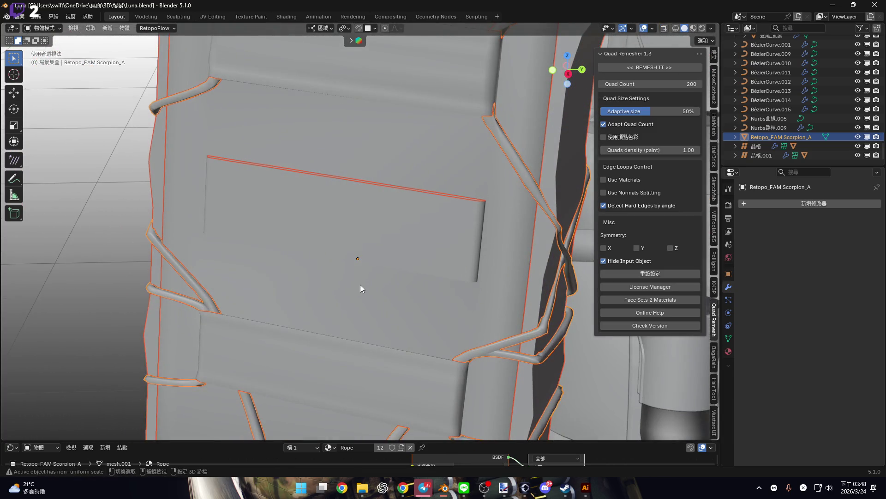
click(360, 284)
key(alt+z)
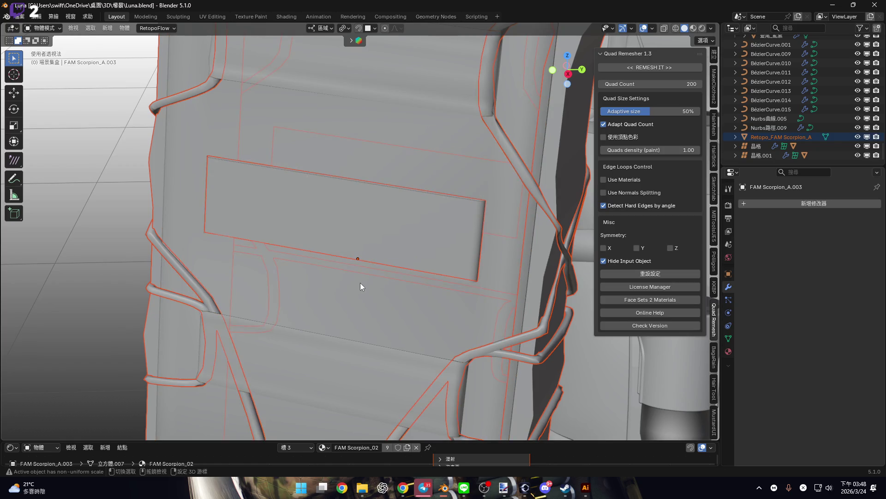
scroll(362, 282, down, 6)
mouse_move(362, 283)
middle_down()
mouse_move(325, 285)
mouse_move(304, 298)
mouse_move(377, 268)
mouse_move(385, 190)
mouse_move(405, 190)
mouse_move(397, 190)
middle_up()
scroll(376, 268, up, 5)
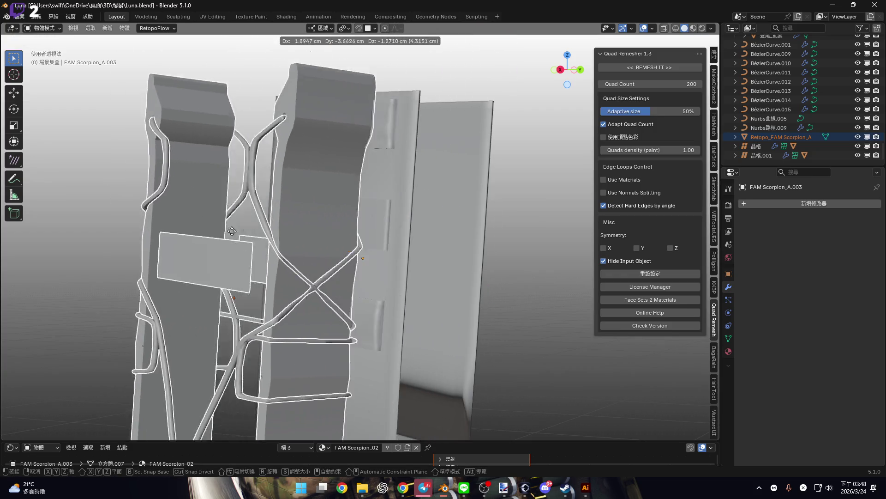
click(358, 173)
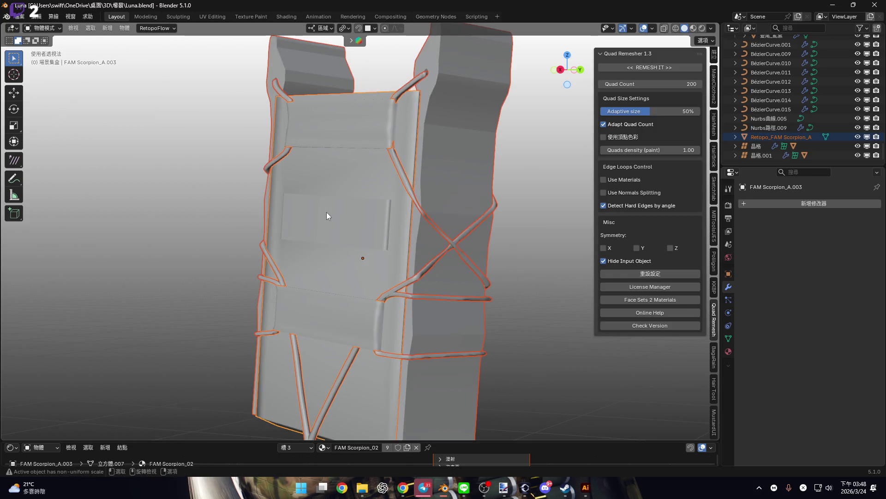
right_click(326, 212)
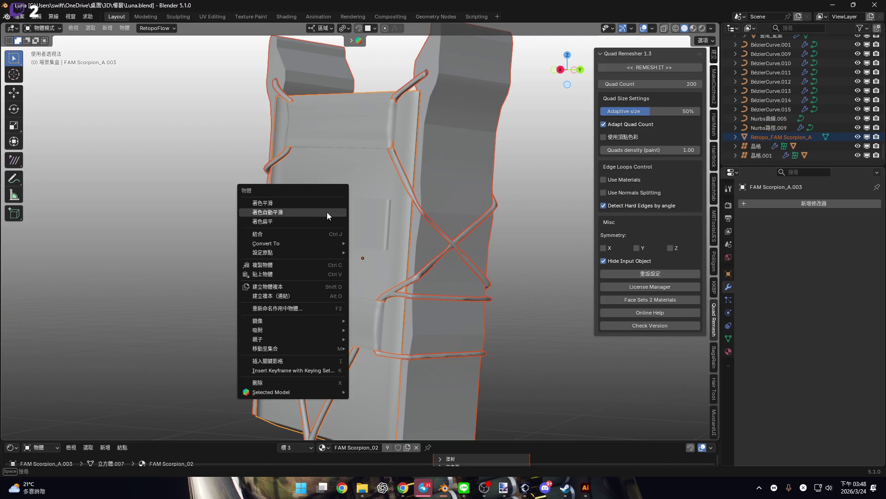
- Undo an early join and apply the Mirror modifier on the side piece
key(ctrl+j)
mouse_move(497, 234)
middle_down()
mouse_move(421, 152)
mouse_move(445, 207)
mouse_move(495, 189)
middle_up()
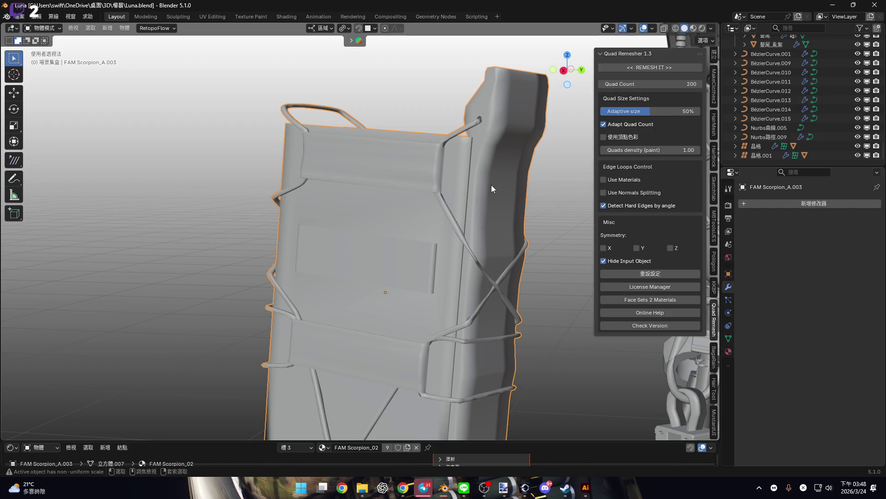
key(ctrl+z)
key(ctrl+z)
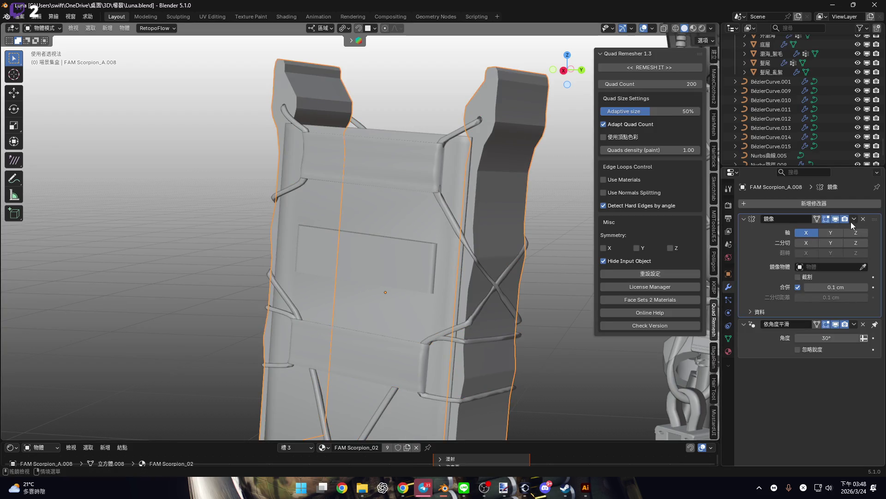
click(854, 220)
key(Return)
shift+middle_drag(402, 284, 392, 229)
right_click(392, 229)
mouse_move(404, 187)
middle_down()
mouse_move(351, 203)
mouse_move(381, 221)
middle_up()
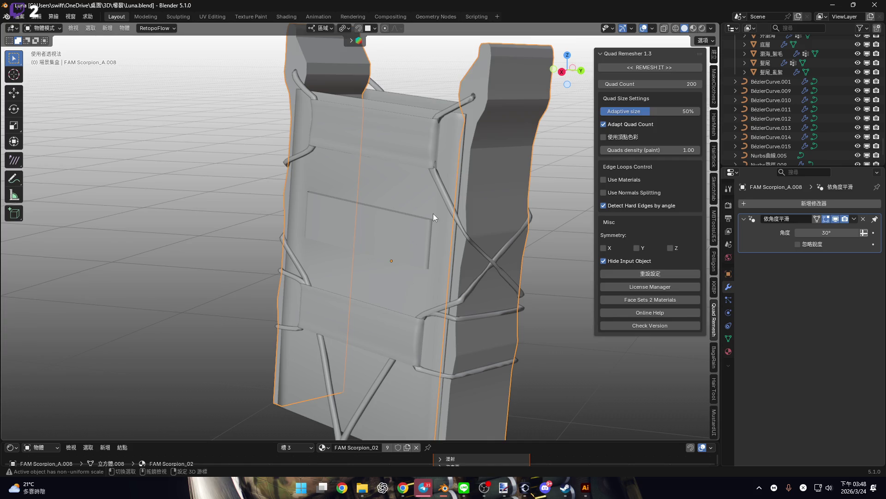
- Step through undo and redo to restore the mirrored side piece
key(ctrl+z)
key(ctrl+z)
key(ctrl+z)
scroll(375, 237, down, 4)
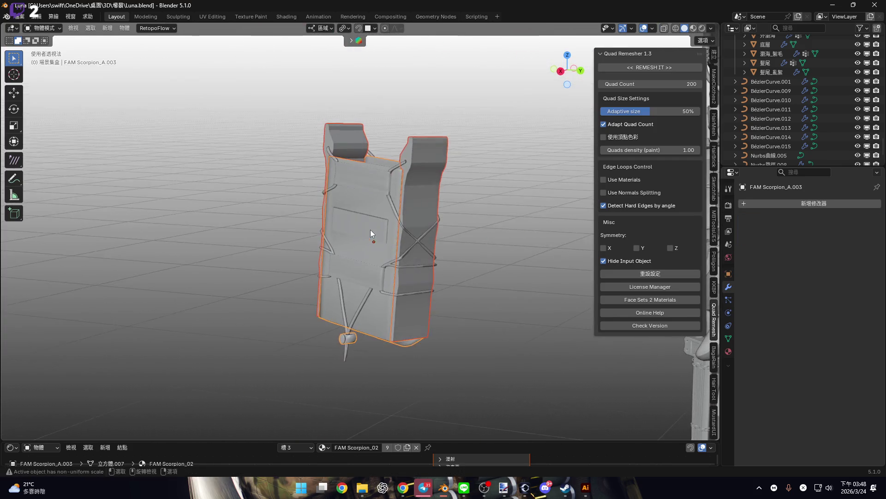
key(ctrl+shift+z)
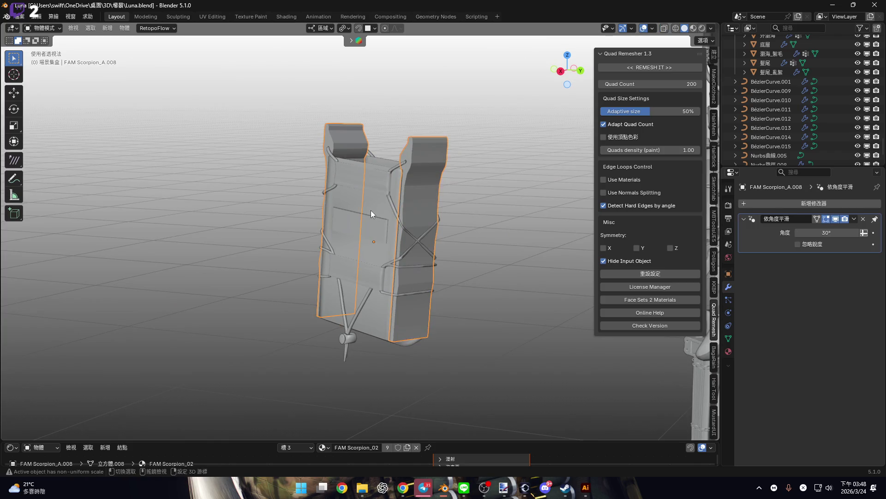
key(ctrl+z)
key(ctrl+z)
key(ctrl+shift+z)
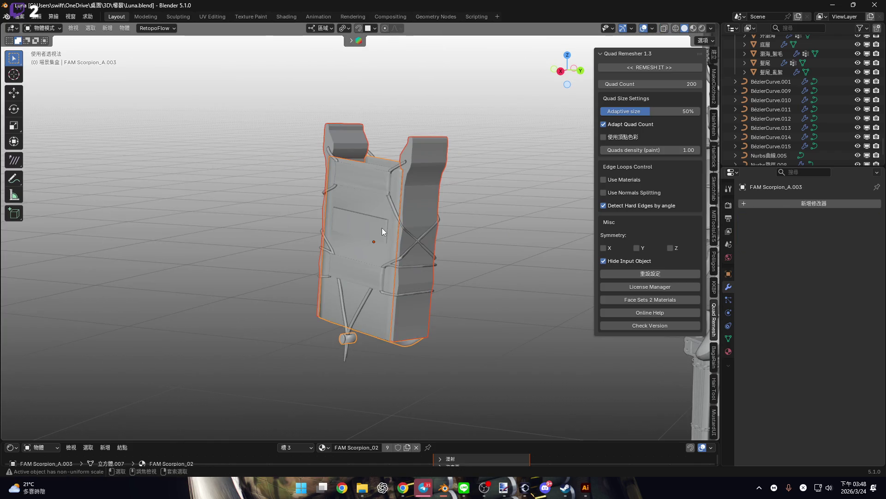
key(ctrl+shift+z)
- Box-select all pouch pieces in X-Ray, keeping the pouch body active
click(664, 28)
scroll(285, 167, down, 3)
drag(257, 144, 464, 408)
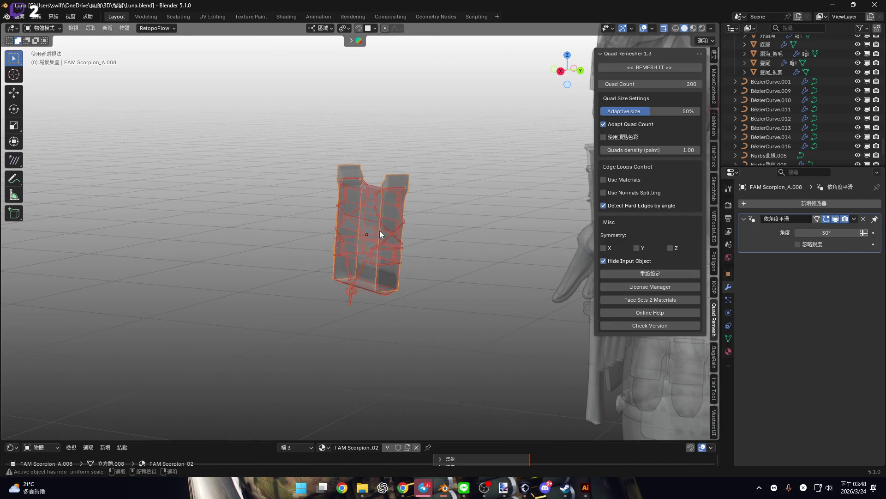
scroll(379, 235, up, 5)
key(alt+z)
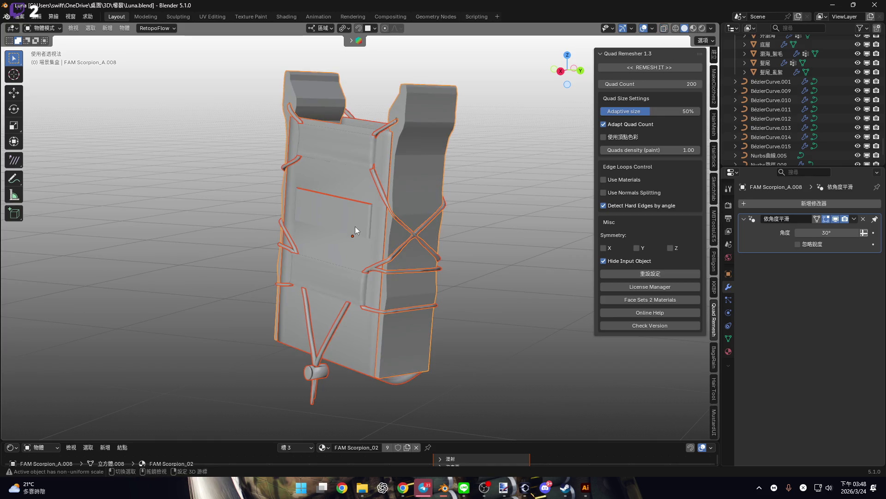
key(ctrl+z)
key(ctrl+z)
- Join the pieces into FAM Scorpion_A.003 and view it in Material Preview
right_click(369, 223)
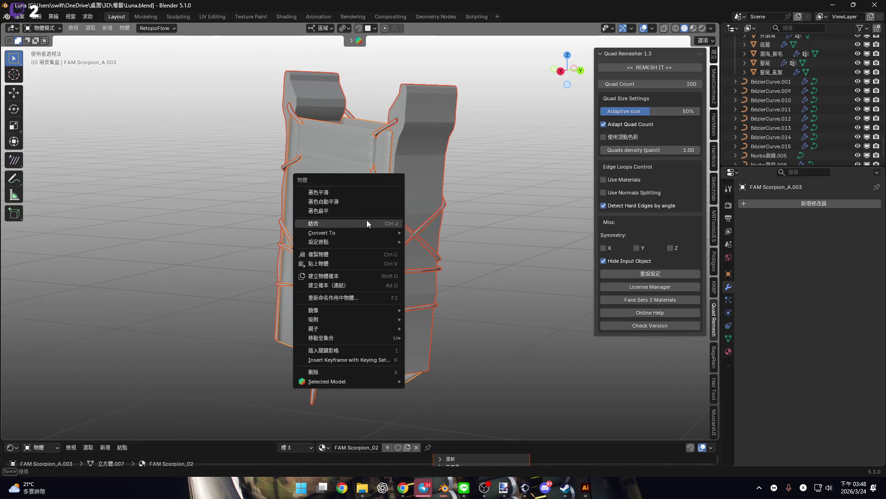
click(399, 223)
mouse_move(400, 223)
middle_down()
mouse_move(394, 229)
mouse_move(388, 198)
mouse_move(321, 228)
mouse_move(245, 212)
mouse_move(420, 195)
mouse_move(384, 217)
mouse_move(461, 162)
middle_up()
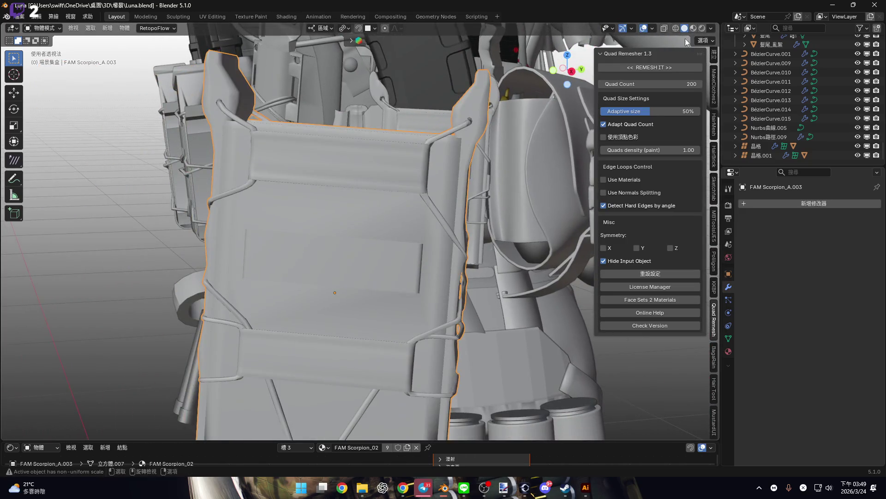
click(694, 28)
mouse_move(379, 264)
middle_down()
mouse_move(362, 253)
mouse_move(368, 238)
mouse_move(464, 194)
mouse_move(428, 192)
mouse_move(383, 307)
mouse_move(413, 162)
middle_up()
scroll(464, 195, up, 3)
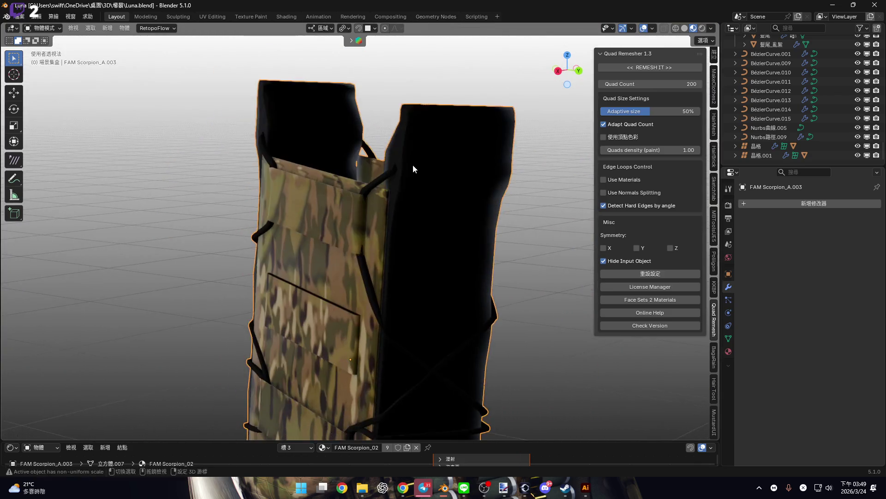
- Apply Shade Auto Smooth to the joined camo pouch
right_click(414, 203)
click(417, 212)
mouse_move(418, 215)
middle_down()
mouse_move(445, 282)
mouse_move(530, 289)
mouse_move(384, 280)
mouse_move(440, 303)
mouse_move(449, 229)
mouse_move(444, 270)
mouse_move(506, 267)
mouse_move(403, 306)
mouse_move(424, 181)
mouse_move(400, 264)
mouse_move(456, 265)
mouse_move(335, 261)
mouse_move(383, 283)
mouse_move(314, 263)
mouse_move(353, 209)
mouse_move(361, 168)
mouse_move(350, 222)
mouse_move(365, 229)
mouse_move(367, 215)
mouse_move(398, 237)
mouse_move(351, 233)
mouse_move(354, 249)
mouse_move(399, 257)
mouse_move(377, 230)
mouse_move(380, 276)
mouse_move(408, 322)
mouse_move(503, 309)
mouse_move(594, 317)
mouse_move(431, 282)
mouse_move(425, 293)
mouse_move(469, 323)
mouse_move(430, 336)
mouse_move(270, 301)
mouse_move(378, 290)
mouse_move(296, 294)
mouse_move(395, 304)
middle_up()
scroll(530, 289, down, 5)
scroll(506, 267, up, 3)
scroll(349, 222, up, 2)
scroll(351, 226, down, 3)
- Enter Edit Mode to inspect the pouch mesh
key(Tab)
scroll(365, 222, up, 5)
scroll(354, 249, down, 4)
- Return to Object Mode and switch to the Ornata file window
key(Tab)
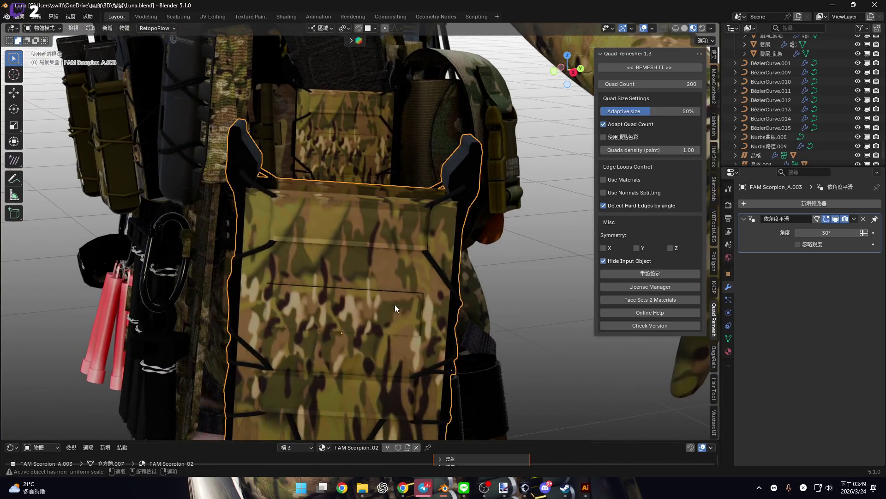
scroll(383, 284, down, 2)
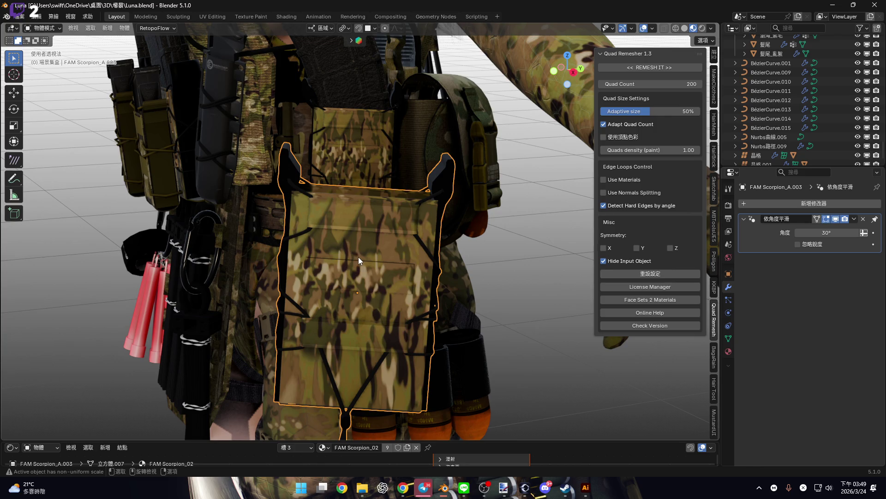
scroll(367, 244, up, 5)
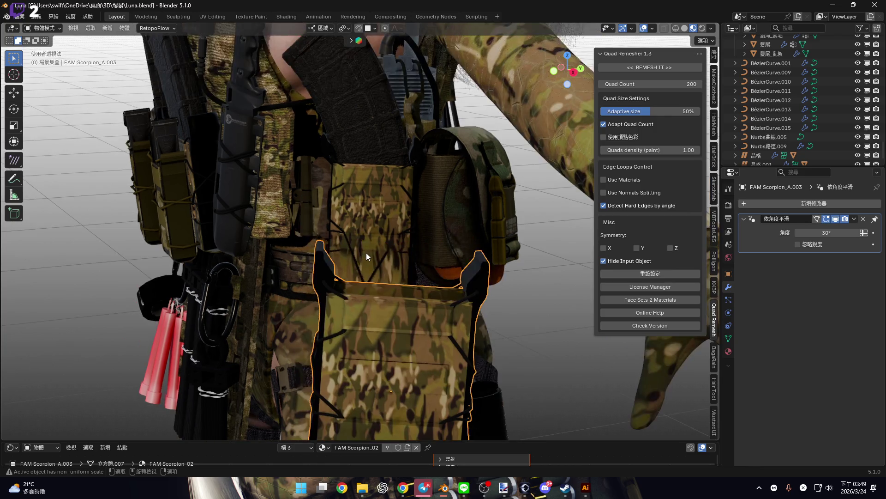
scroll(378, 178, down, 6)
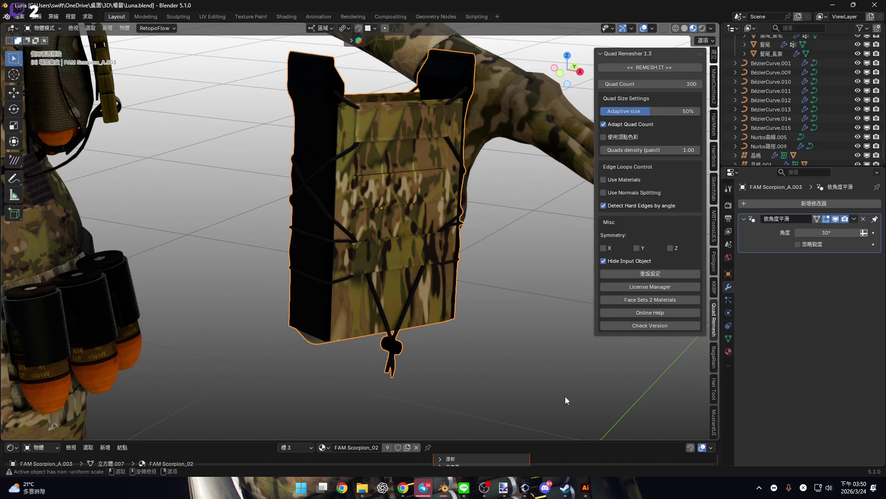
mouse_move(443, 487)
click(243, 436)
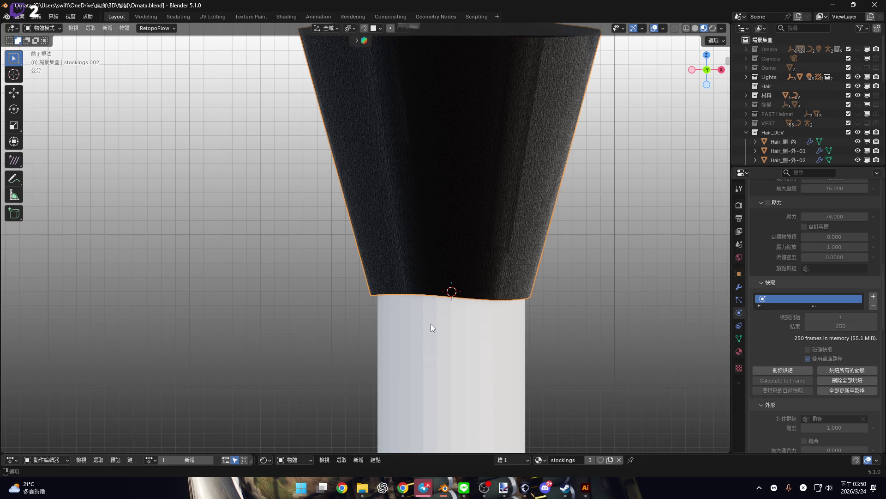
- Frame the stocking on the cylinder leg in front view and start playback
shift+scroll(431, 326, up, 2)
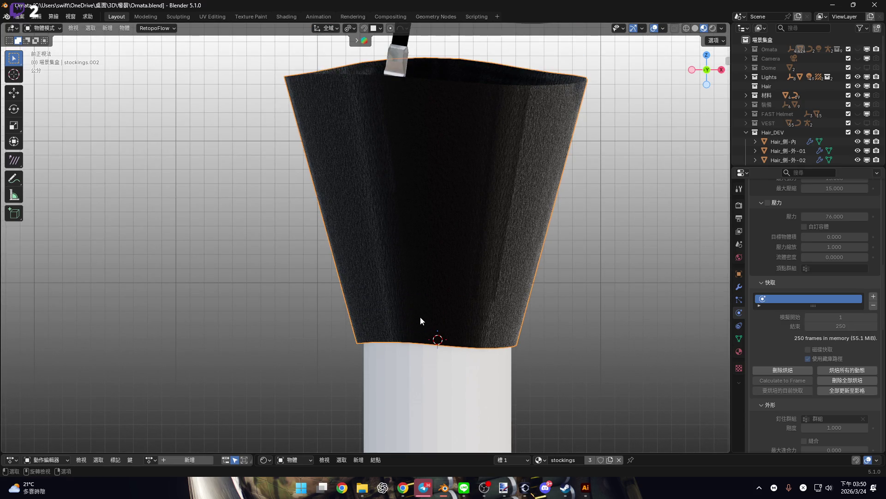
scroll(475, 316, up, 3)
scroll(445, 297, down, 5)
shift+middle_drag(454, 341, 460, 351)
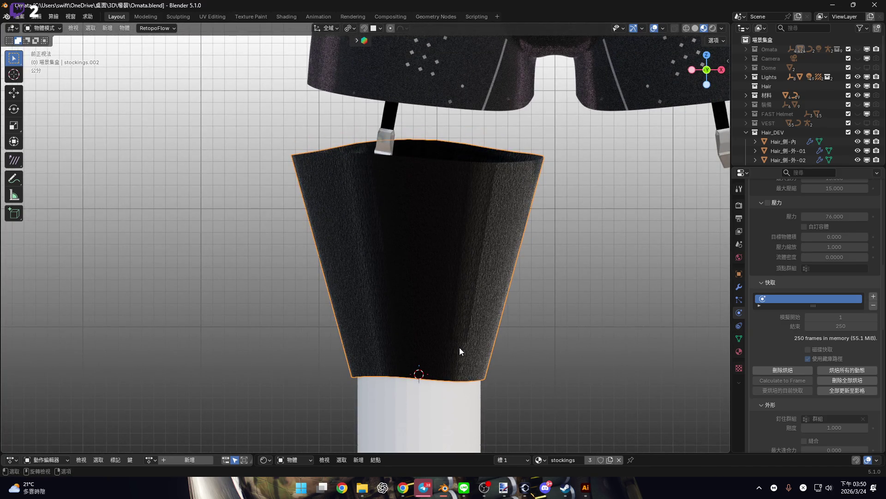
mouse_move(460, 351)
shift+middle_down()
mouse_move(446, 303)
mouse_move(463, 294)
shift+middle_up()
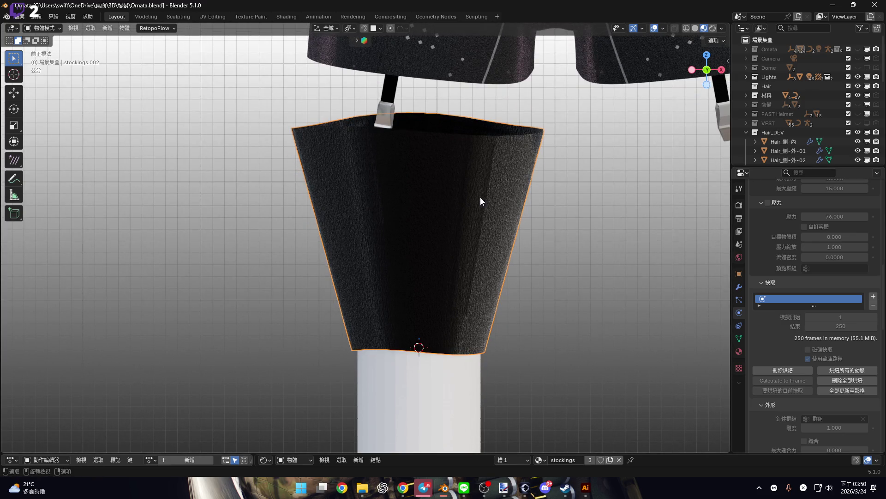
scroll(484, 229, up, 2)
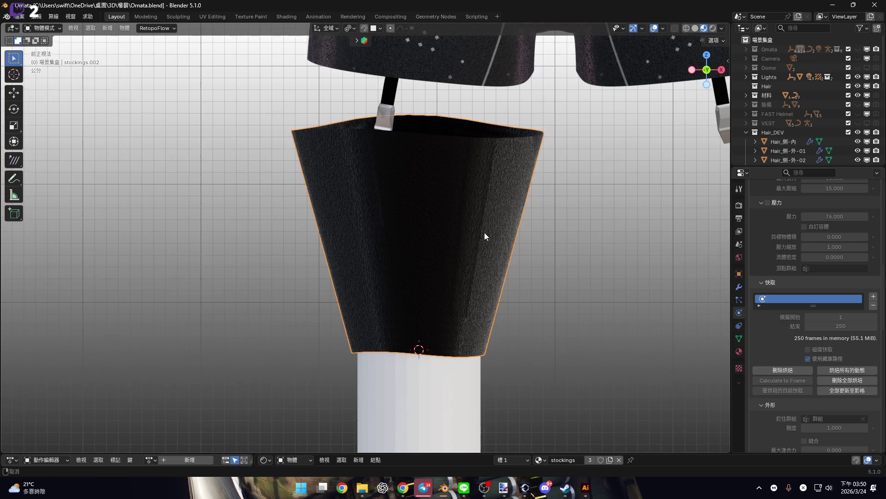
mouse_move(491, 260)
shift+middle_down()
mouse_move(479, 187)
mouse_move(477, 213)
shift+middle_up()
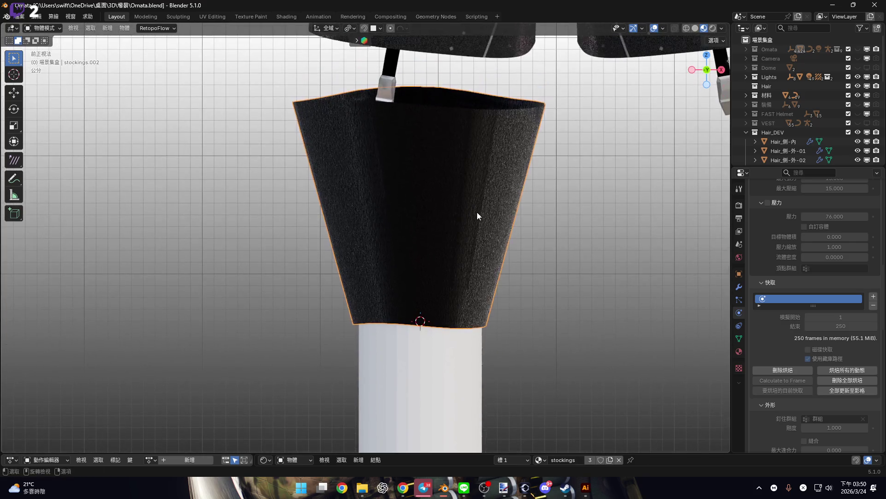
scroll(477, 217, down, 1)
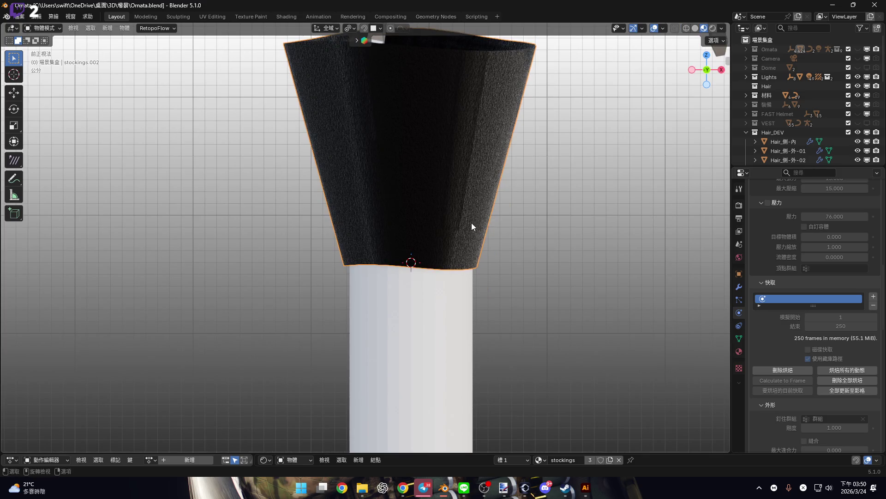
shift+middle_drag(472, 223, 463, 256)
key(space)
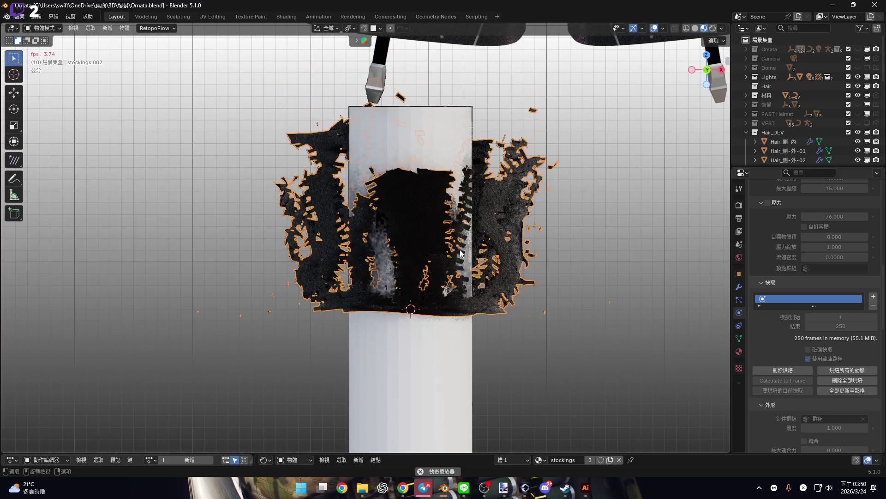
- Pause at frame 47, resume, and snap to the front orthographic view
key(space)
mouse_move(444, 182)
middle_down()
mouse_move(433, 234)
mouse_move(448, 248)
mouse_move(499, 254)
mouse_move(356, 214)
mouse_move(511, 239)
mouse_move(353, 243)
mouse_move(468, 256)
mouse_move(453, 242)
mouse_move(478, 250)
mouse_move(547, 234)
mouse_move(404, 248)
mouse_move(453, 249)
middle_up()
key(space)
mouse_move(420, 248)
ctrl+middle_down()
mouse_move(414, 168)
mouse_move(442, 243)
ctrl+middle_up()
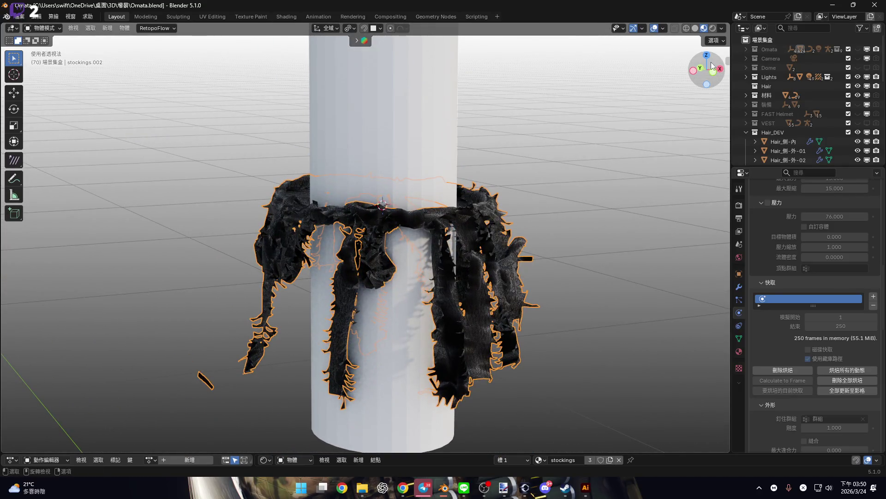
click(713, 72)
scroll(378, 182, down, 3)
scroll(371, 220, up, 2)
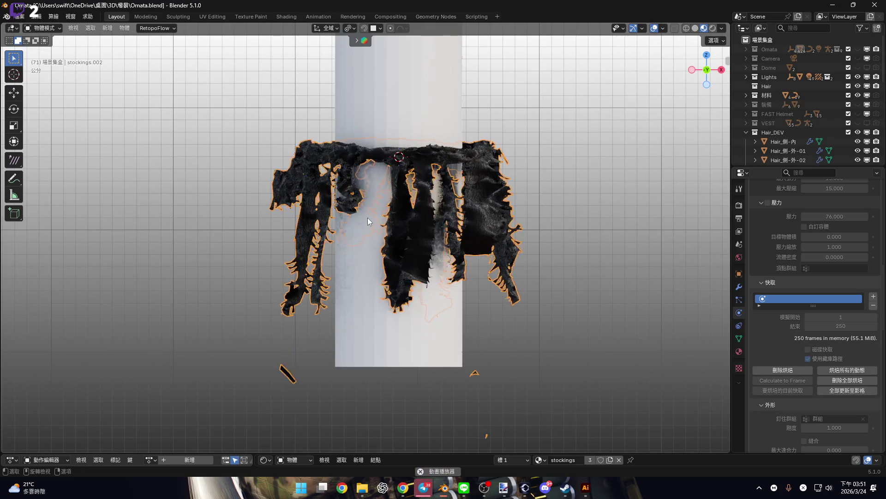
scroll(375, 220, down, 2)
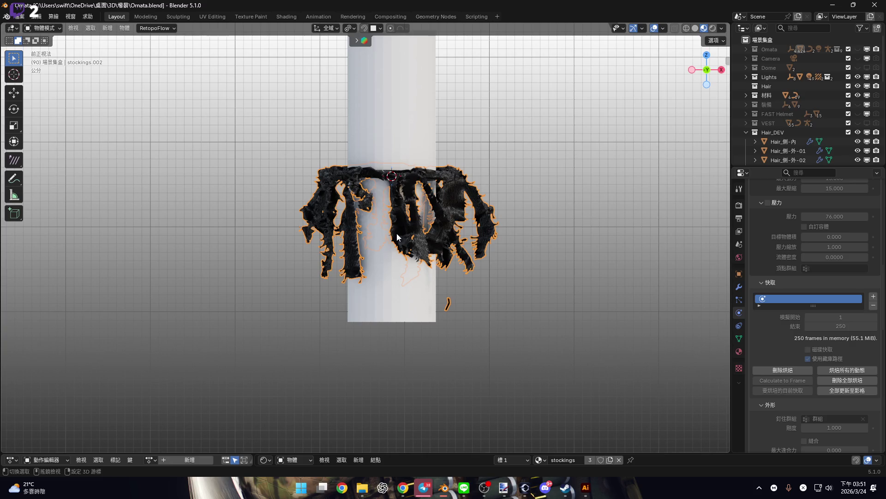
- Resume playback to frame 106 and enlarge the timeline and shader editors
key(space)
mouse_move(400, 233)
middle_down()
mouse_move(431, 238)
mouse_move(406, 196)
mouse_move(395, 226)
mouse_move(403, 275)
mouse_move(398, 168)
mouse_move(419, 251)
mouse_move(398, 192)
mouse_move(370, 257)
mouse_move(390, 125)
mouse_move(386, 197)
mouse_move(374, 202)
mouse_move(406, 198)
mouse_move(376, 200)
middle_up()
scroll(376, 198, up, 3)
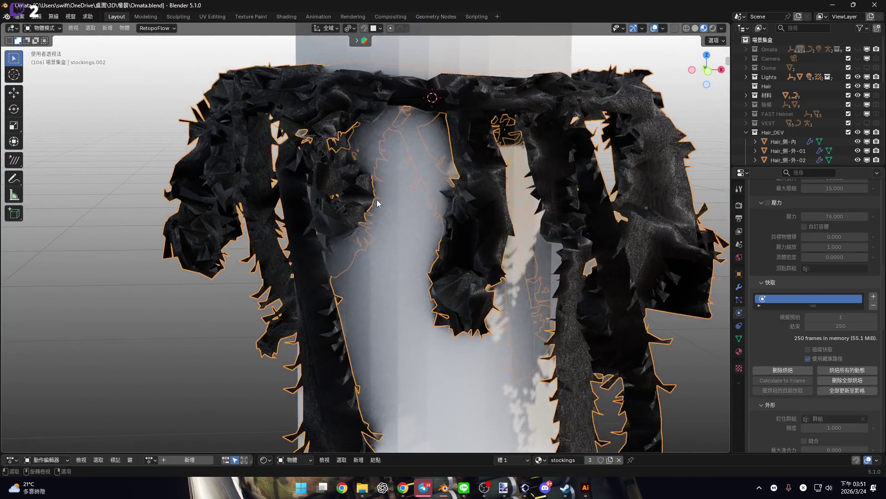
scroll(375, 199, down, 2)
mouse_move(385, 225)
shift+middle_down()
mouse_move(418, 184)
mouse_move(484, 458)
shift+middle_up()
drag(468, 454, 468, 341)
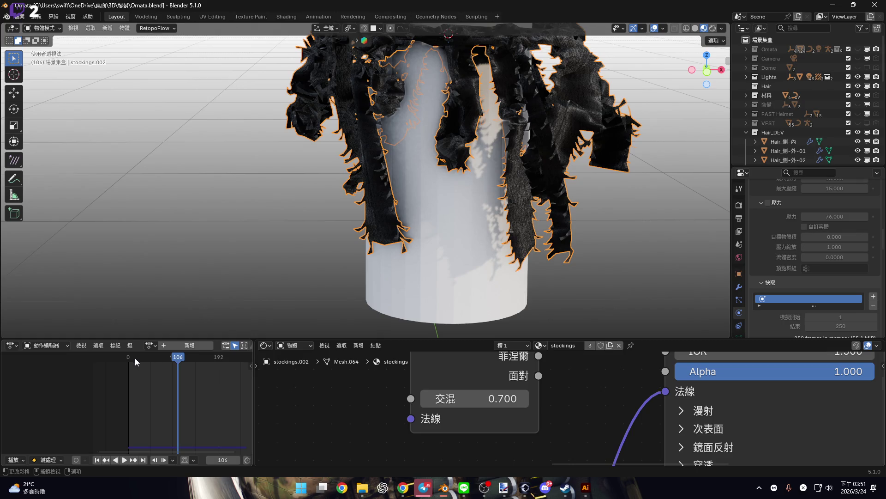
- Return to front orthographic view, shrink the lower editors, and reframe the cloth
click(707, 71)
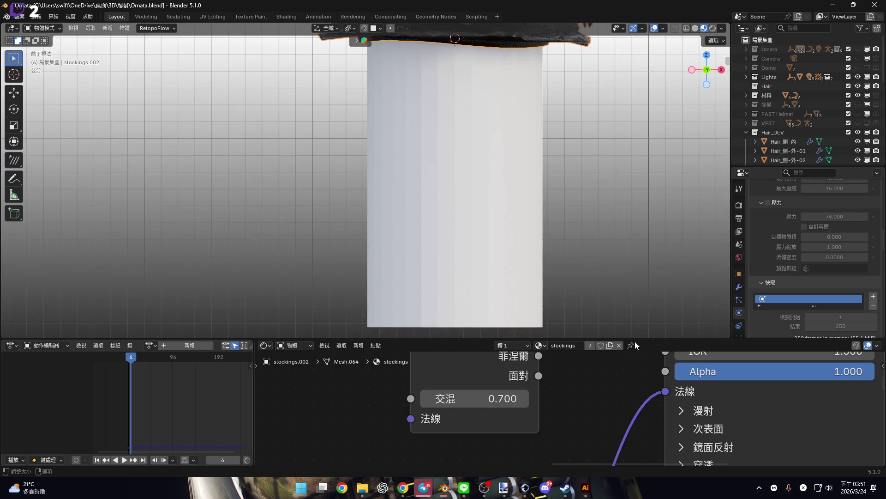
drag(634, 341, 634, 403)
shift+middle_drag(464, 104, 447, 262)
scroll(447, 267, down, 3)
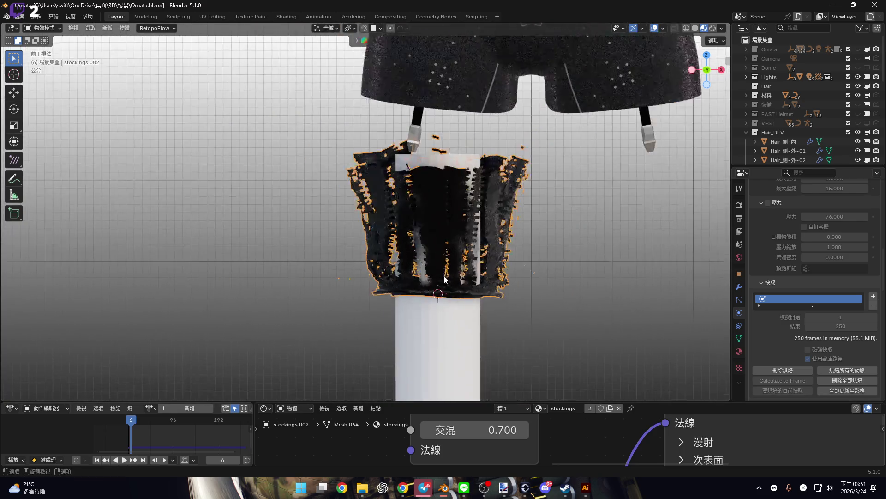
scroll(423, 236, up, 2)
- Play the cloth simulation, pausing at frames 44, 52 and 82
key(space)
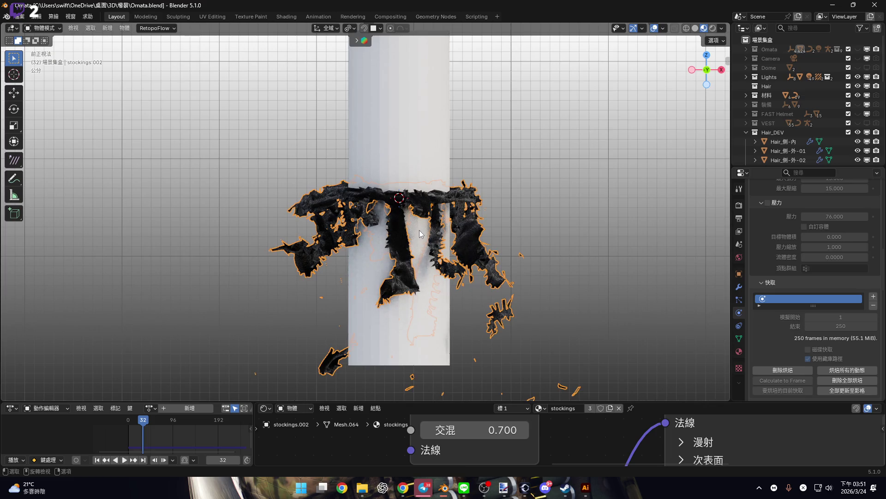
key(space)
scroll(432, 279, down, 3)
key(space)
scroll(406, 231, up, 2)
key(space)
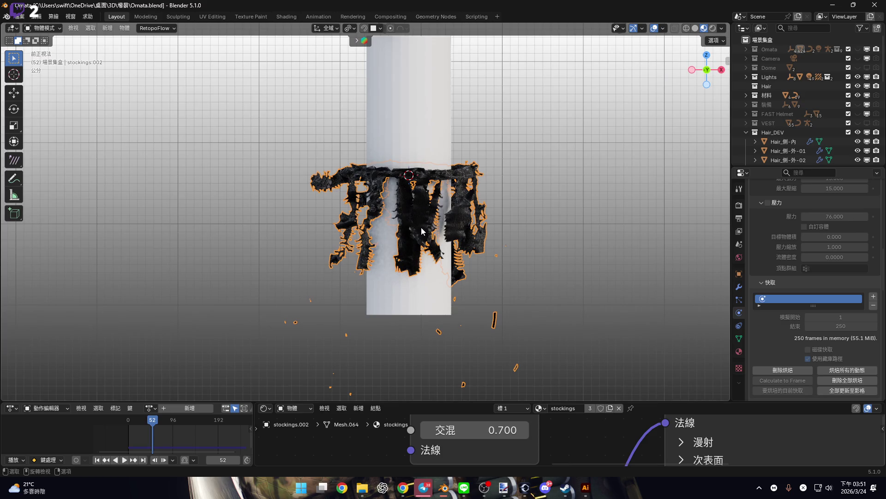
scroll(401, 225, up, 4)
key(space)
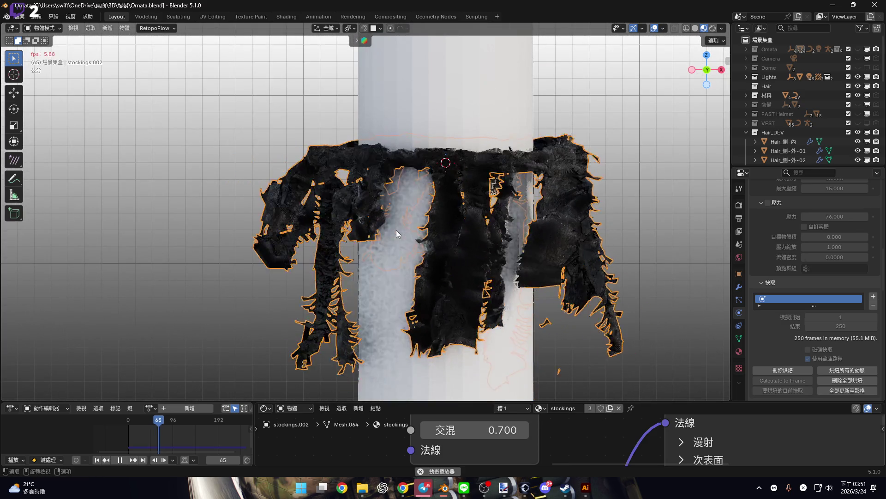
key(space)
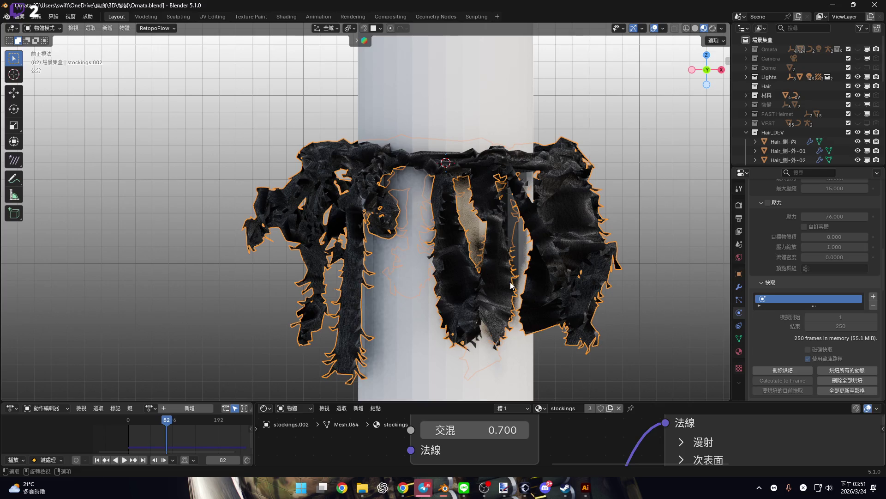
- Reframe the cloth, replay it, and rewind the animation to frame 0
shift+middle_drag(517, 289, 531, 256)
scroll(803, 316, down, 10)
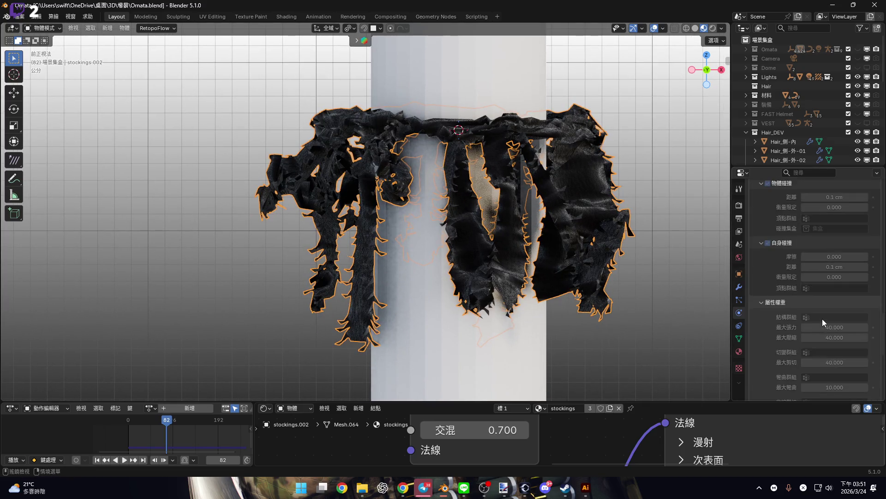
scroll(821, 319, down, 10)
mouse_move(492, 252)
shift+middle_down()
mouse_move(492, 281)
mouse_move(474, 264)
mouse_move(530, 277)
mouse_move(493, 280)
mouse_move(459, 214)
mouse_move(490, 220)
mouse_move(480, 221)
shift+middle_up()
scroll(448, 268, down, 5)
scroll(499, 224, up, 6)
key(space)
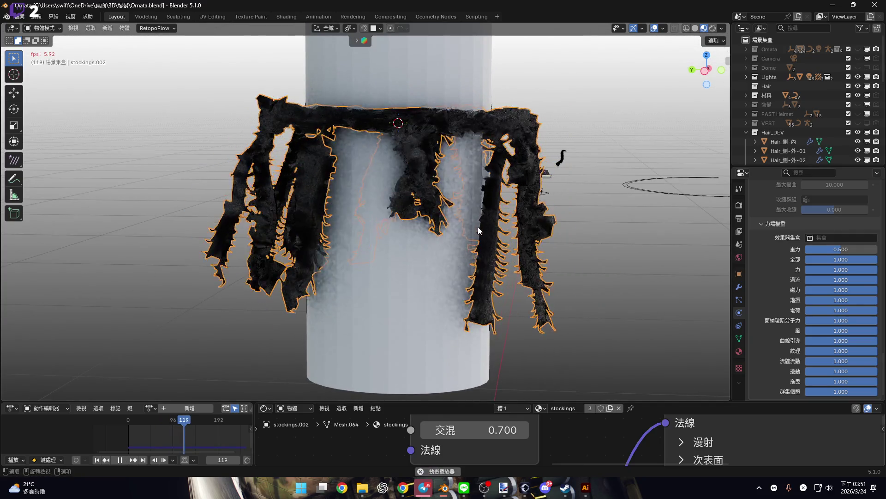
drag(187, 420, 75, 426)
key(space)
- Delete the stocking's cloth bake in Physics Cache and switch to Luna.blend
scroll(878, 253, up, 10)
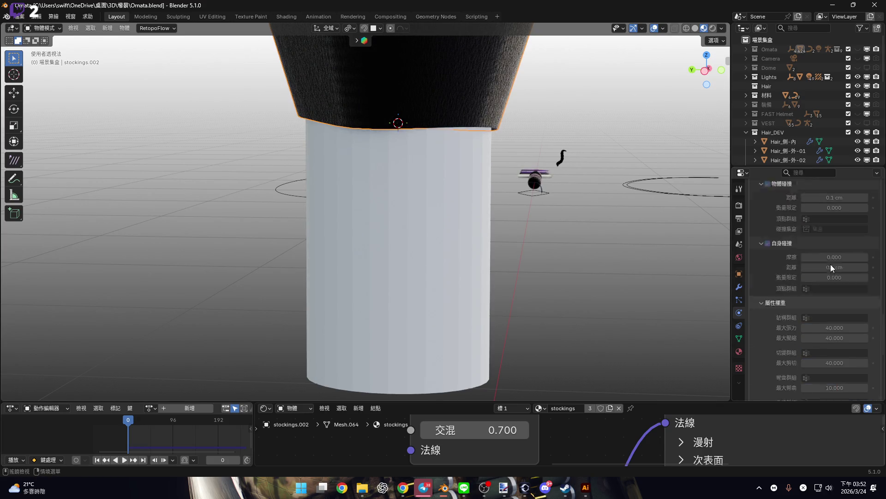
scroll(794, 254, down, 10)
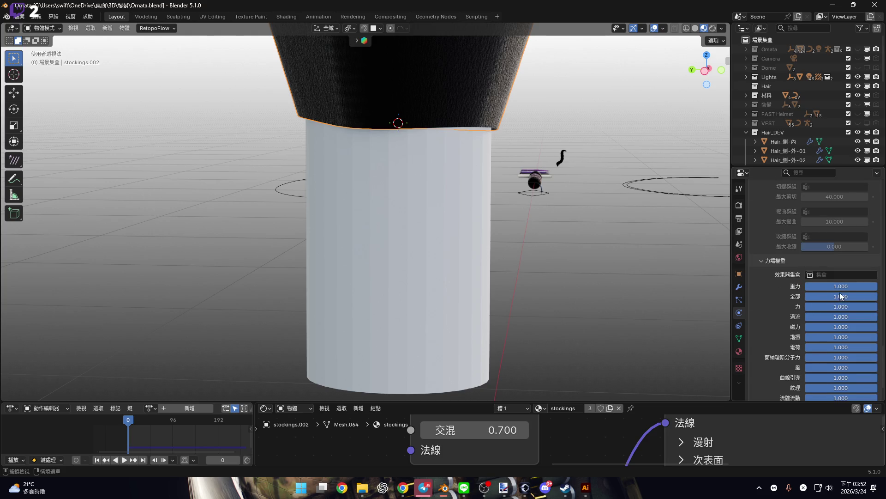
scroll(791, 262, up, 5)
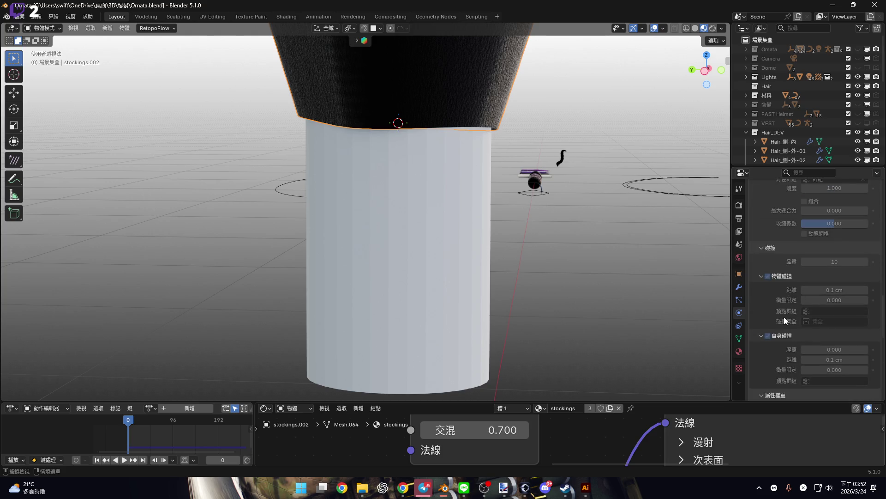
scroll(784, 317, up, 8)
click(800, 279)
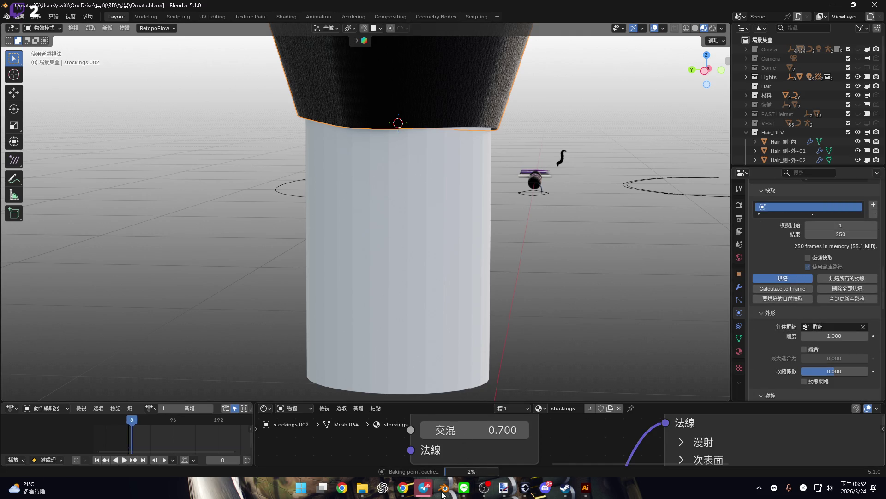
mouse_move(443, 492)
click(344, 436)
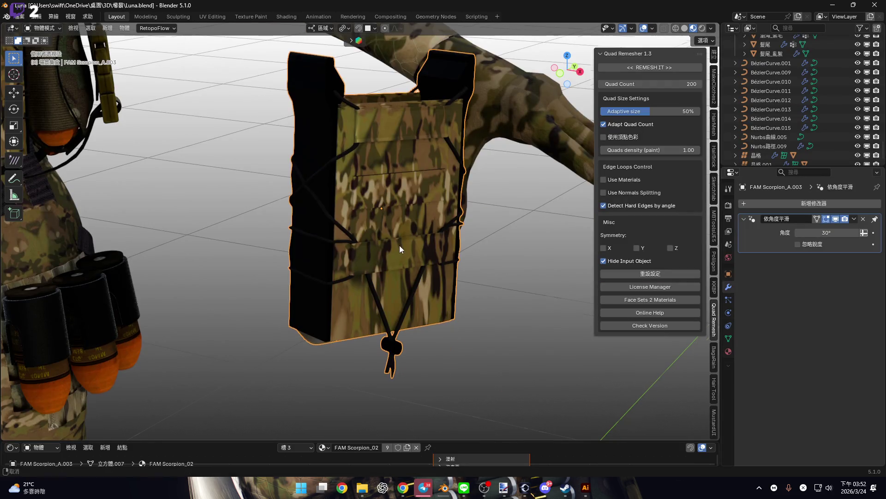
shift+middle_drag(398, 246, 398, 330)
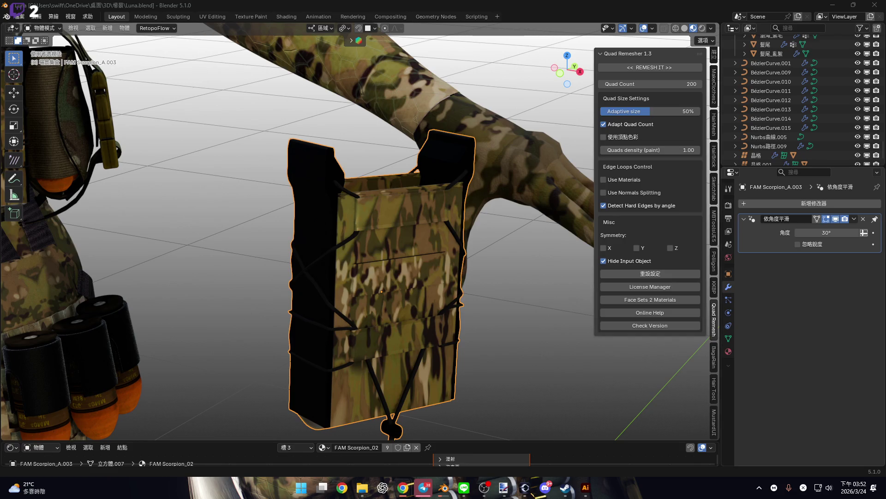
scroll(425, 295, down, 3)
scroll(430, 378, up, 1)
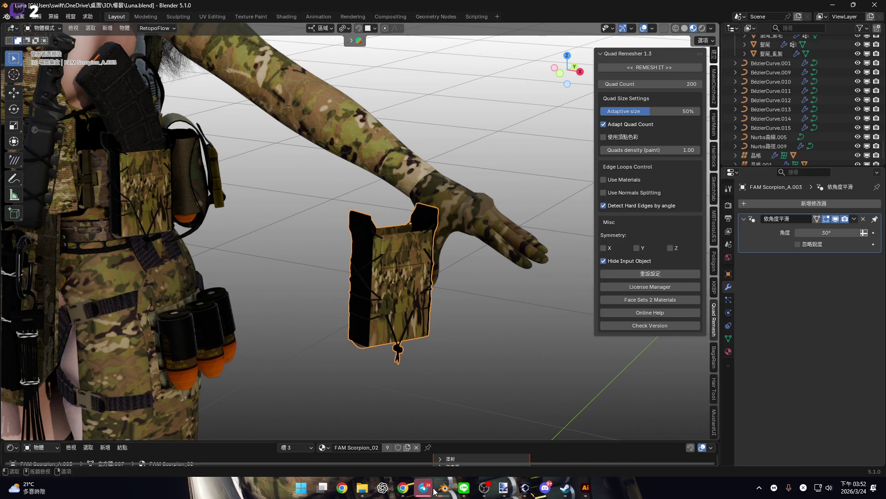
scroll(415, 276, up, 5)
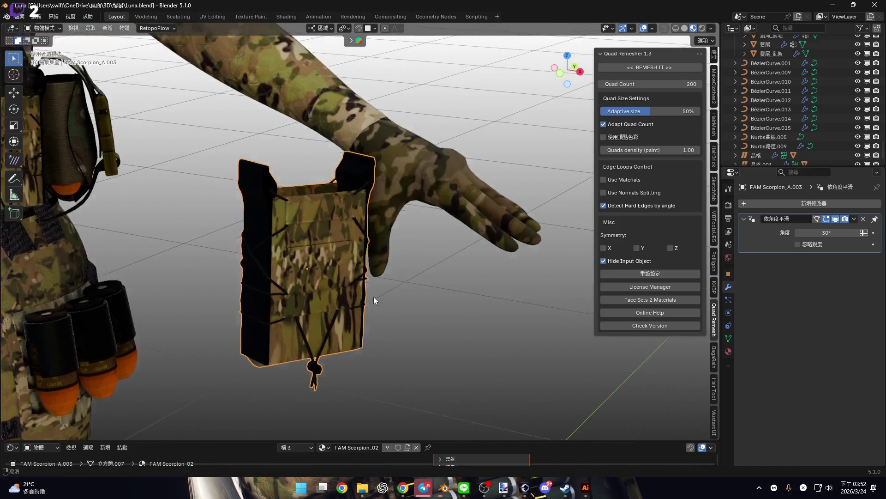
scroll(374, 268, up, 1)
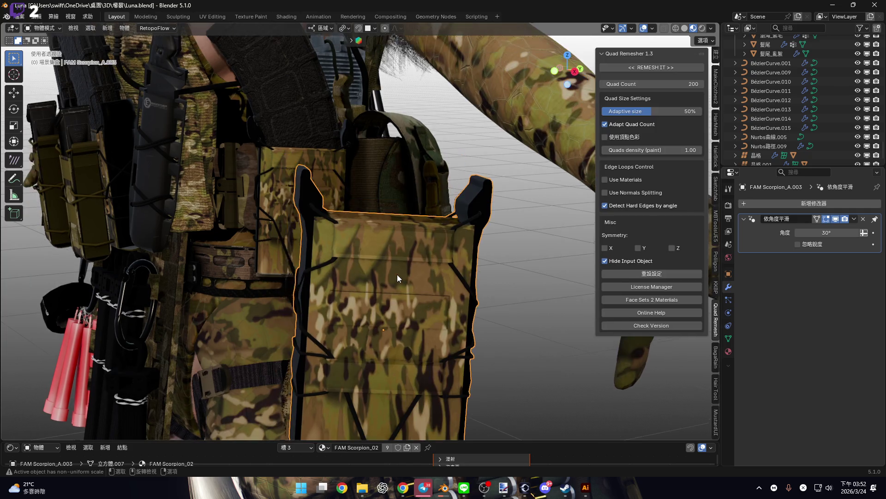
key(n)
- In Edit Mode, select the pouch's bottom edge loop and vertical corner edge loop
mouse_move(466, 330)
middle_down()
mouse_move(362, 268)
mouse_move(413, 262)
mouse_move(404, 212)
mouse_move(328, 211)
mouse_move(336, 165)
mouse_move(429, 237)
mouse_move(423, 197)
mouse_move(433, 192)
mouse_move(428, 265)
mouse_move(406, 279)
mouse_move(463, 298)
mouse_move(365, 282)
mouse_move(378, 293)
mouse_move(352, 275)
mouse_move(359, 248)
mouse_move(367, 331)
middle_up()
key(Tab)
key(2)
alt+click(351, 272)
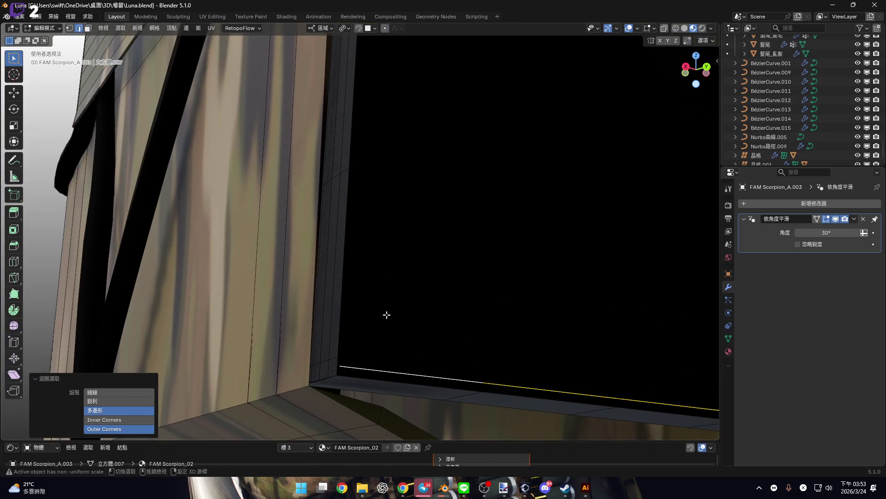
click(684, 28)
mouse_move(382, 231)
middle_down()
mouse_move(361, 291)
mouse_move(420, 246)
mouse_move(400, 273)
mouse_move(263, 279)
mouse_move(314, 279)
mouse_move(354, 338)
mouse_move(359, 216)
mouse_move(350, 245)
mouse_move(359, 257)
mouse_move(287, 251)
mouse_move(297, 245)
mouse_move(268, 234)
mouse_move(307, 228)
mouse_move(225, 230)
mouse_move(346, 242)
mouse_move(339, 263)
middle_up()
alt+click(396, 271)
- Add a horizontal edge loop to the edge selection
key(c)
key(Escape)
alt+shift+click(299, 242)
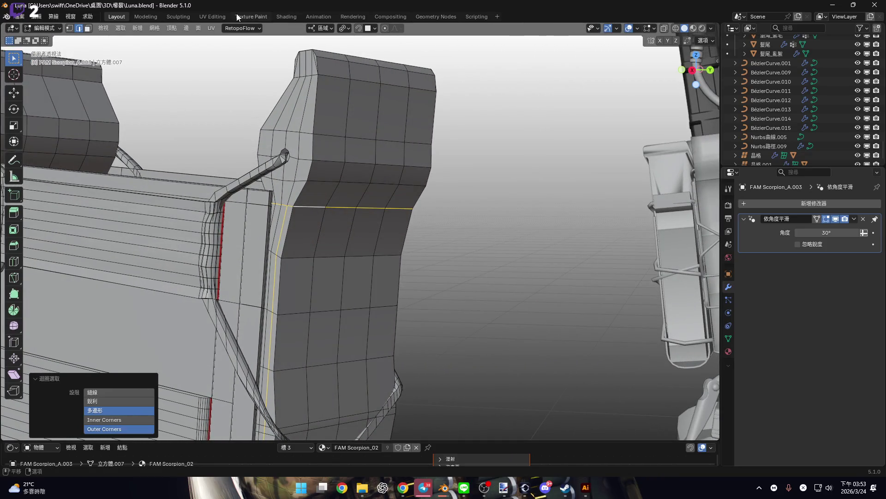
scroll(355, 234, down, 5)
mouse_move(355, 234)
middle_down()
mouse_move(369, 259)
mouse_move(461, 324)
middle_up()
- Select the FAM Scorpion_02 faces via the material slots and open UV Editing
drag(575, 440, 559, 251)
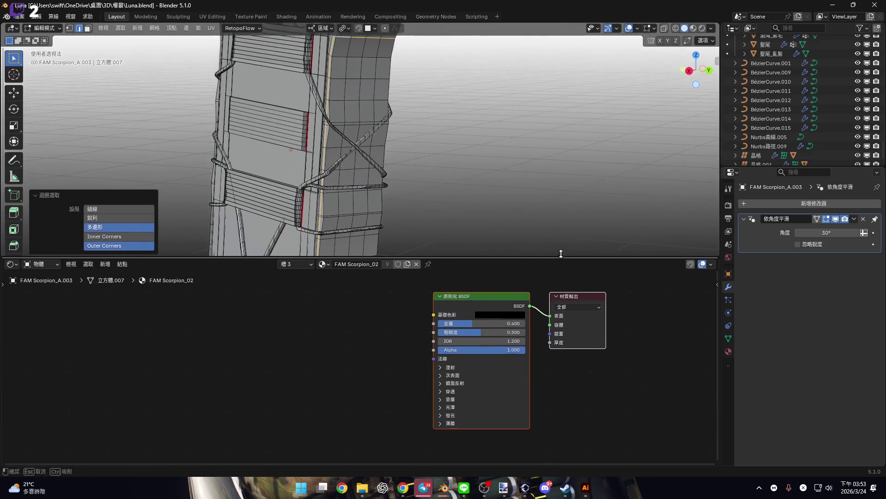
click(302, 255)
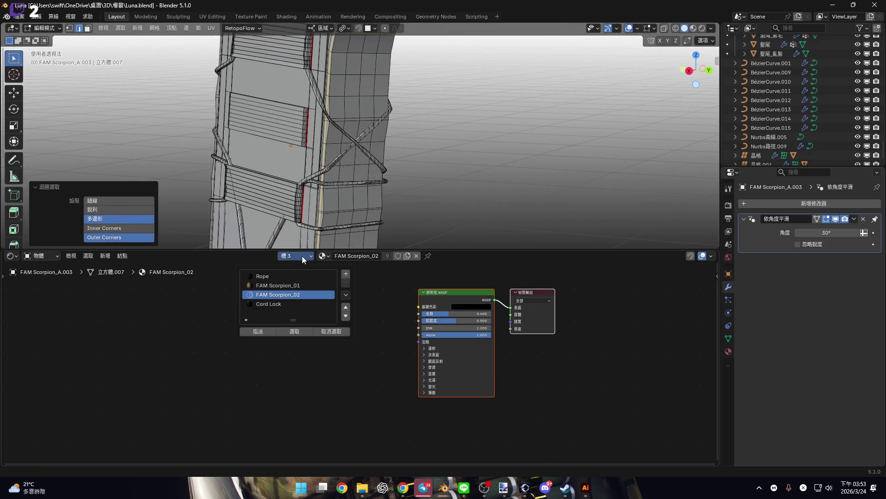
click(293, 333)
scroll(407, 196, down, 3)
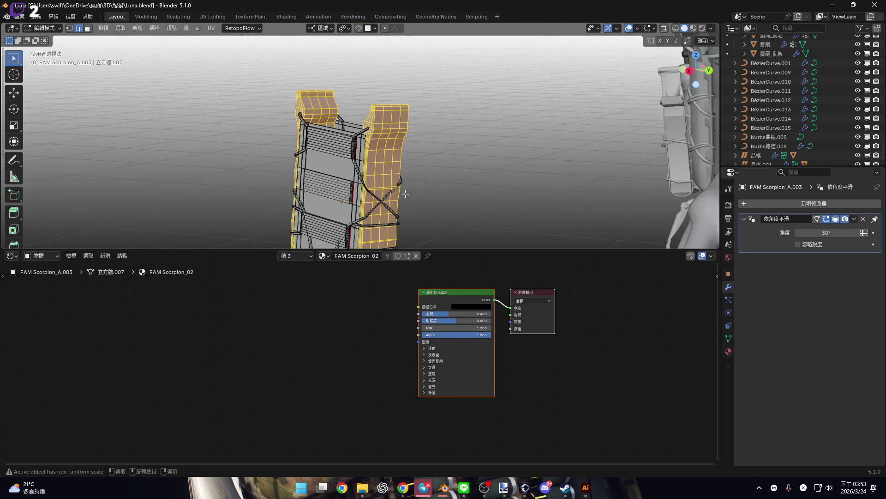
click(212, 17)
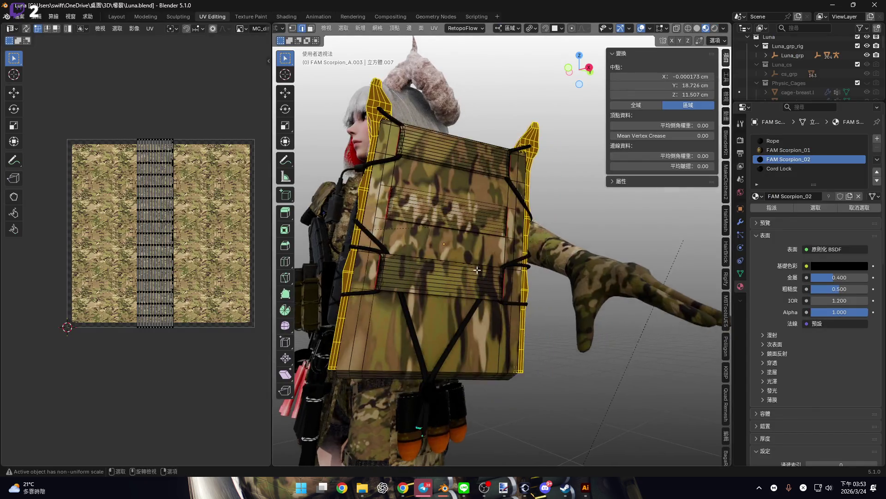
- Slide the pouch's strip UV island 0.3565 left to the texture's left edge
scroll(460, 276, up, 4)
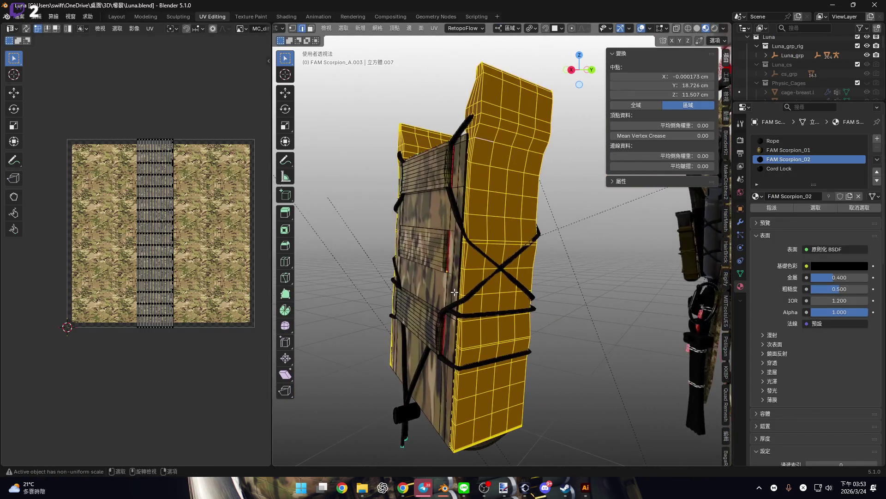
scroll(175, 225, up, 1)
key(a)
scroll(166, 212, down, 1)
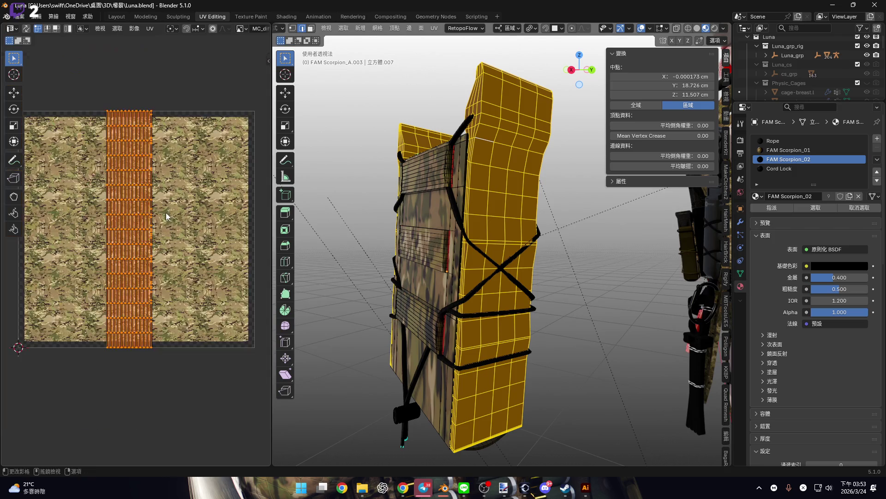
scroll(164, 233, up, 1)
middle_drag(171, 234, 198, 237)
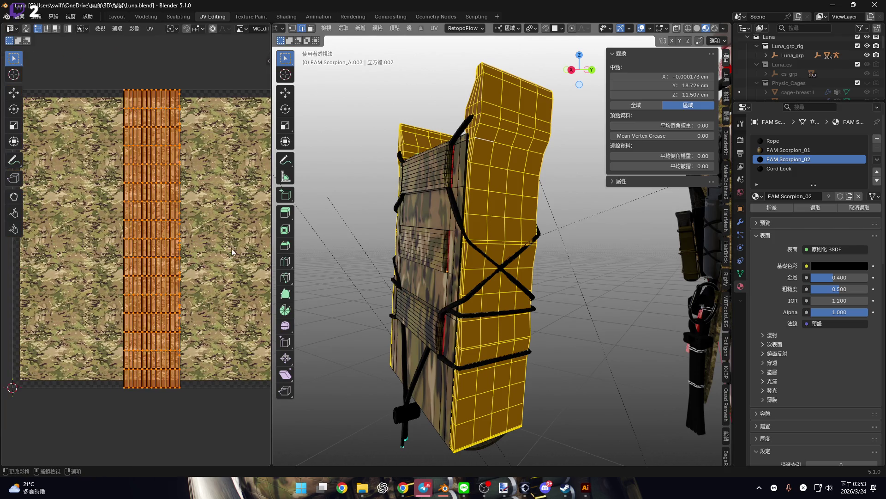
key(g)
key(x)
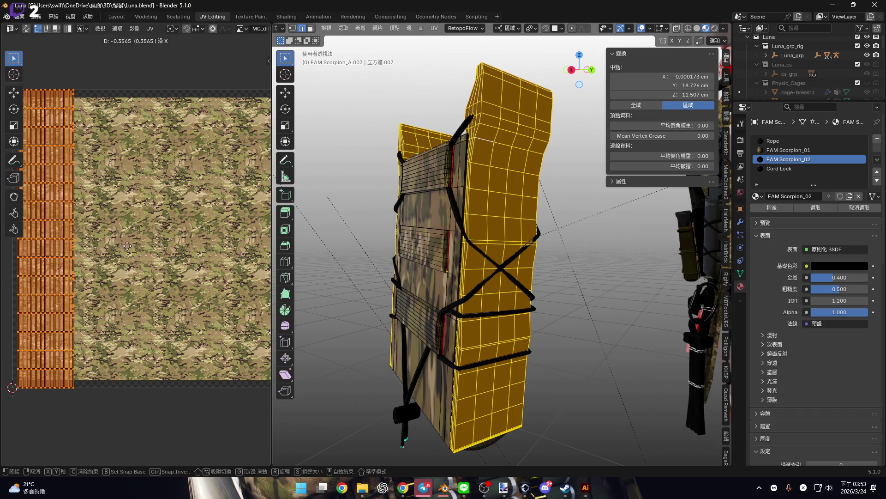
click(124, 245)
- Select the whole pouch mesh and show the Mio3 UV add-on tools in the sidebar
scroll(138, 249, down, 2)
mouse_move(429, 226)
middle_down()
mouse_move(459, 222)
mouse_move(459, 243)
middle_up()
key(a)
scroll(457, 248, up, 6)
scroll(458, 248, down, 3)
scroll(193, 243, up, 2)
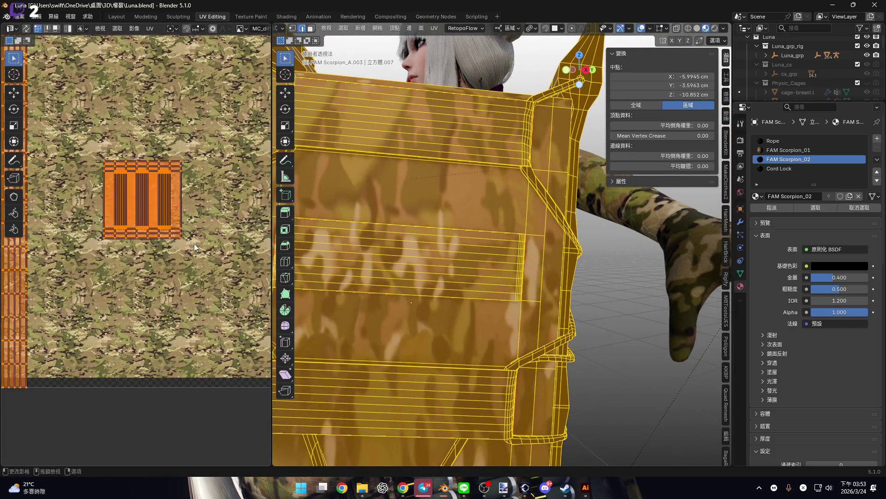
scroll(195, 246, down, 2)
right_click(194, 247)
key(n)
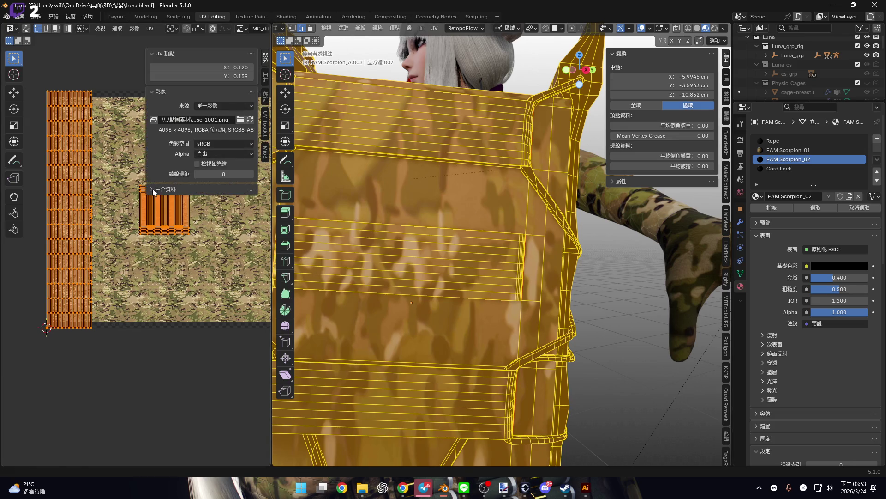
click(266, 153)
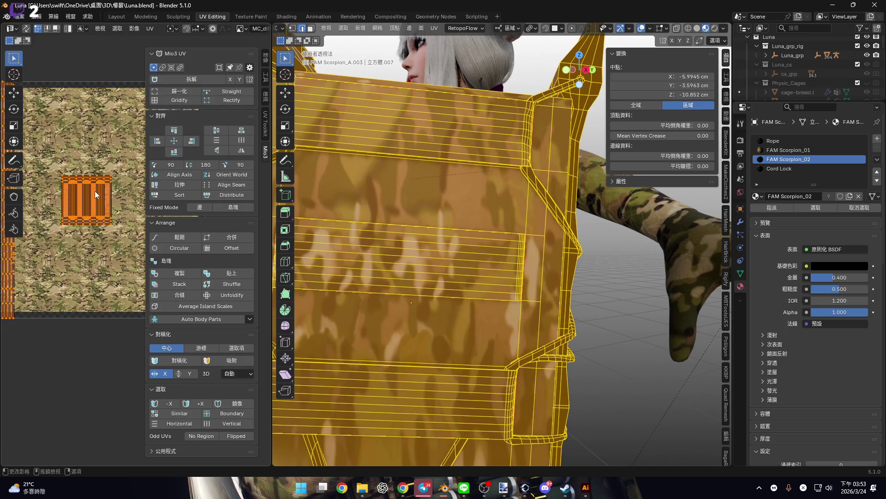
- Try Gridify on the pouch's UV islands, undo it, and keep the Normalize result
click(179, 101)
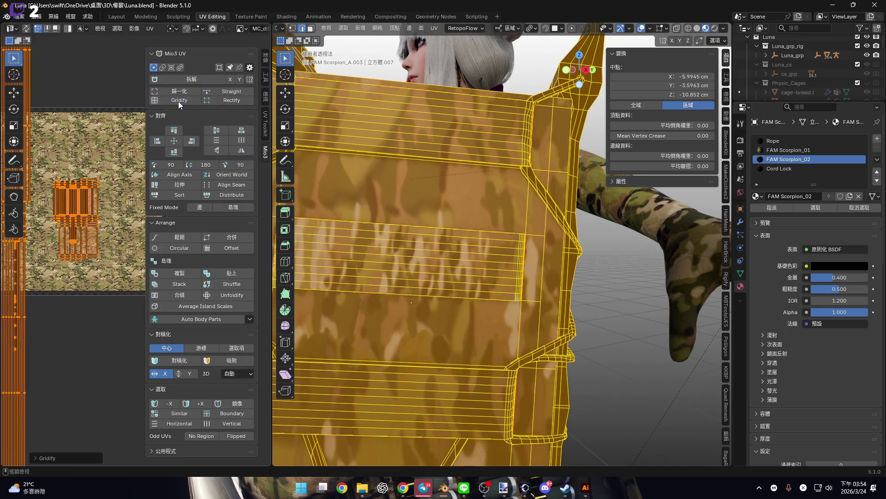
scroll(77, 261, down, 2)
scroll(79, 257, up, 1)
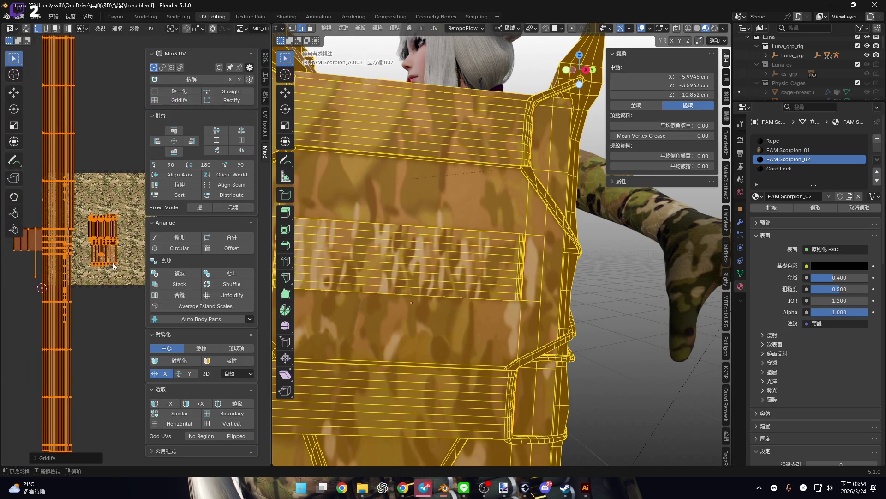
key(ctrl+z)
click(184, 91)
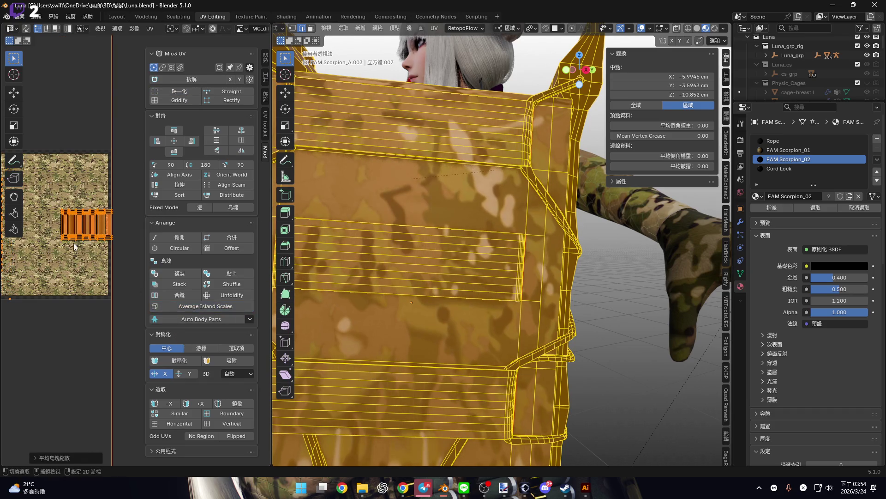
key(ctrl+z)
key(ctrl+shift+z)
- Box-select the pouch's UV islands, normalize them to fill the texture, and widen the UV editor
scroll(78, 252, up, 3)
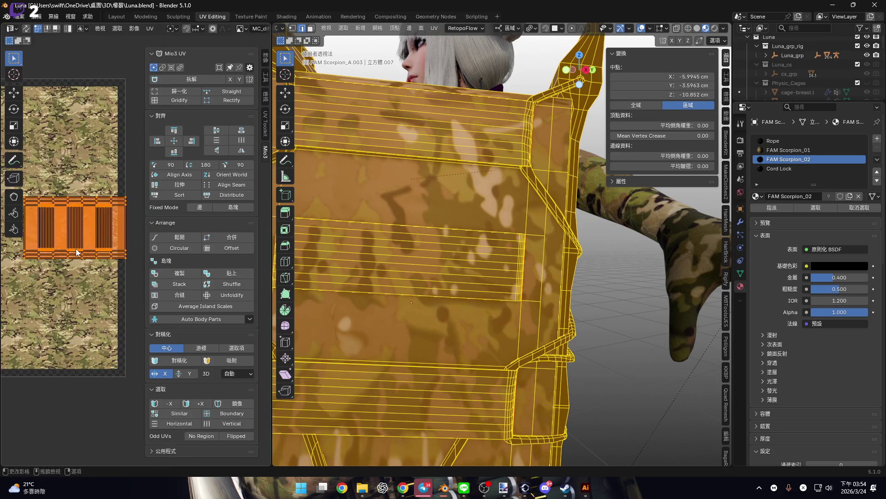
scroll(78, 253, down, 3)
drag(65, 205, 137, 285)
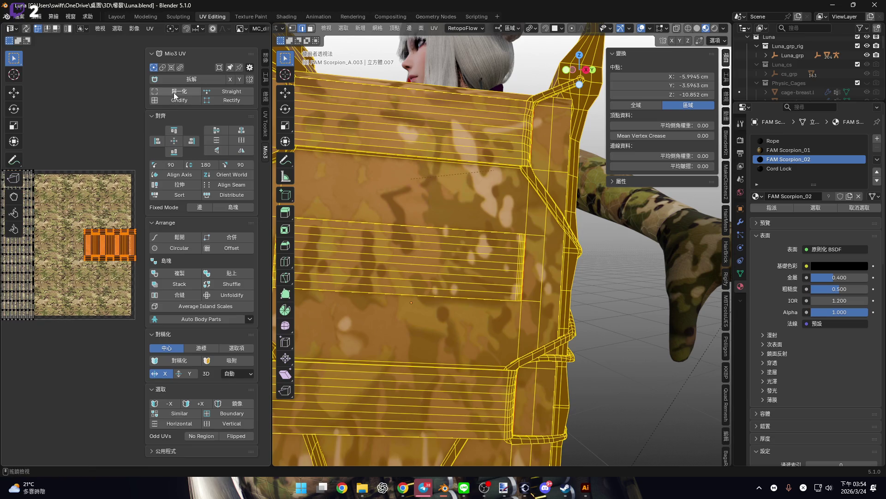
click(175, 93)
scroll(502, 271, down, 2)
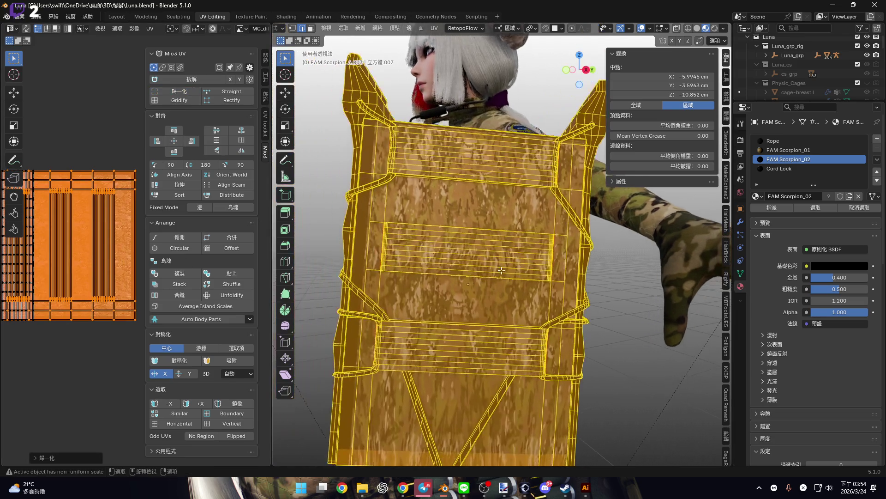
scroll(101, 269, up, 4)
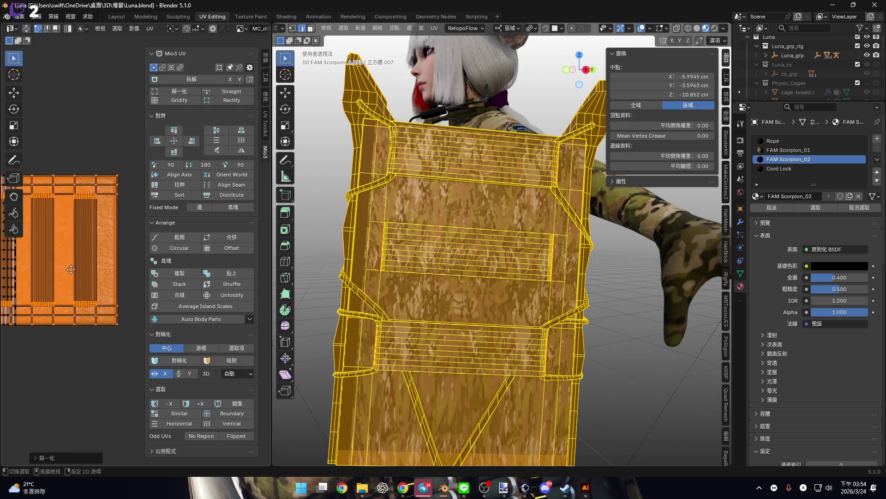
middle_drag(101, 269, 86, 267)
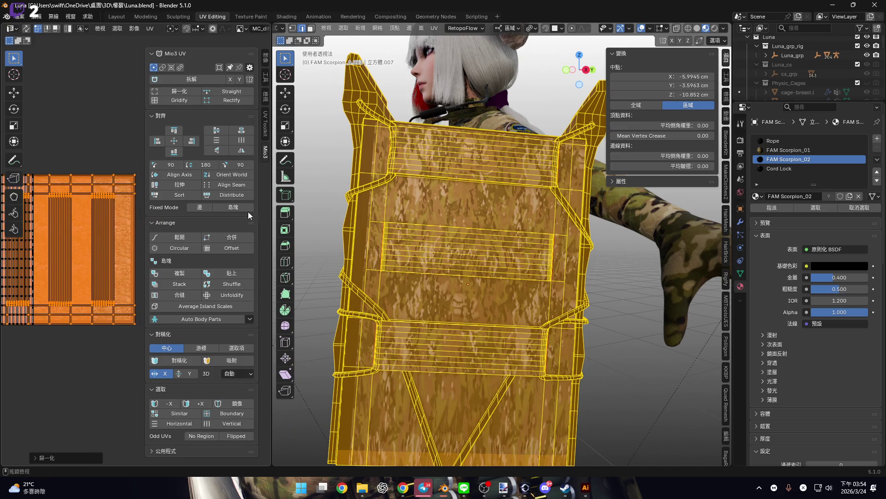
drag(268, 228, 445, 228)
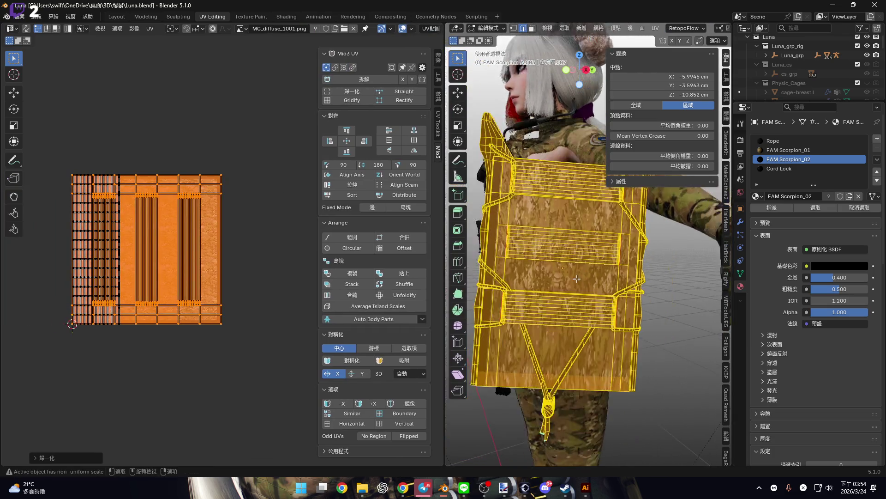
- Hide the wireframe overlay, shift the selected islands right and park the grid island at left
scroll(660, 28, down, 10)
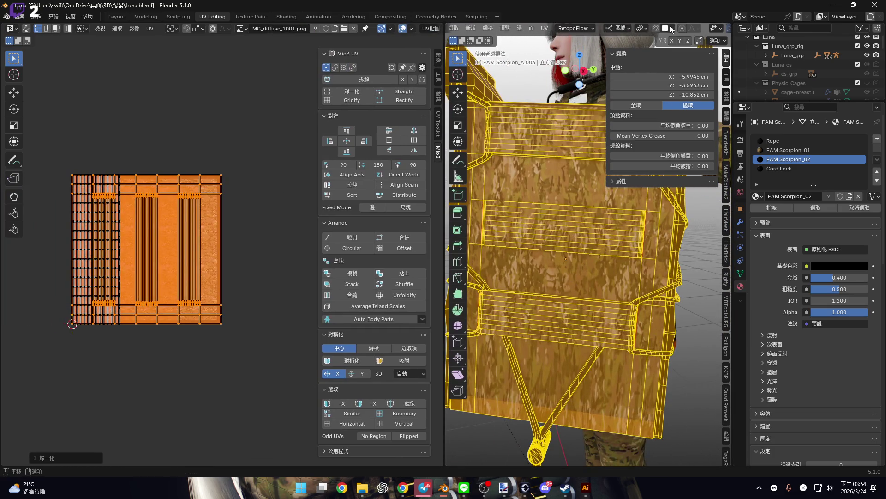
click(640, 28)
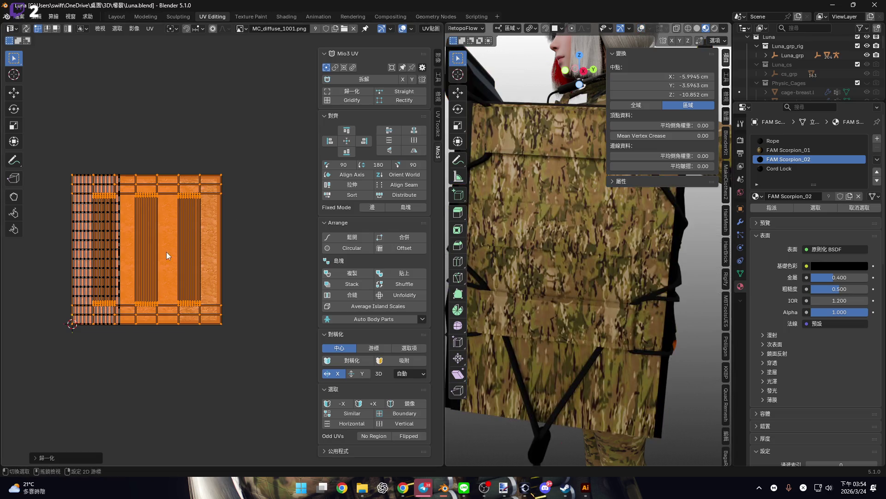
scroll(154, 263, up, 3)
scroll(196, 252, down, 3)
drag(170, 257, 272, 258)
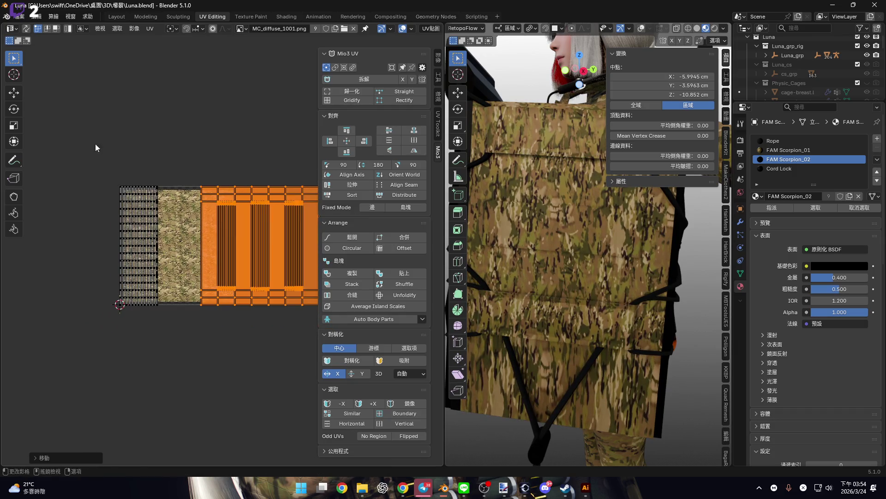
click(142, 283)
scroll(157, 286, up, 3)
scroll(198, 291, down, 3)
key(g)
click(71, 291)
- Normalize the right-hand islands and scale them uniformly to 0.7009
middle_drag(181, 197, 129, 183)
drag(129, 184, 283, 363)
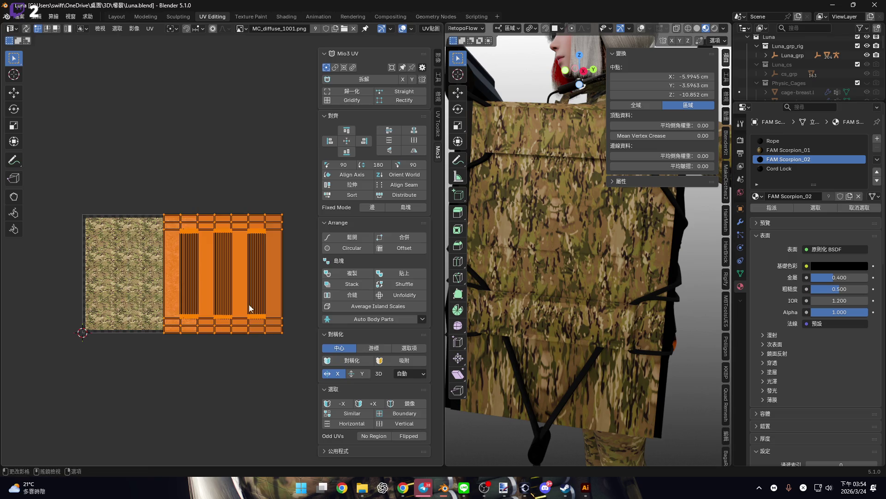
click(352, 91)
key(Home)
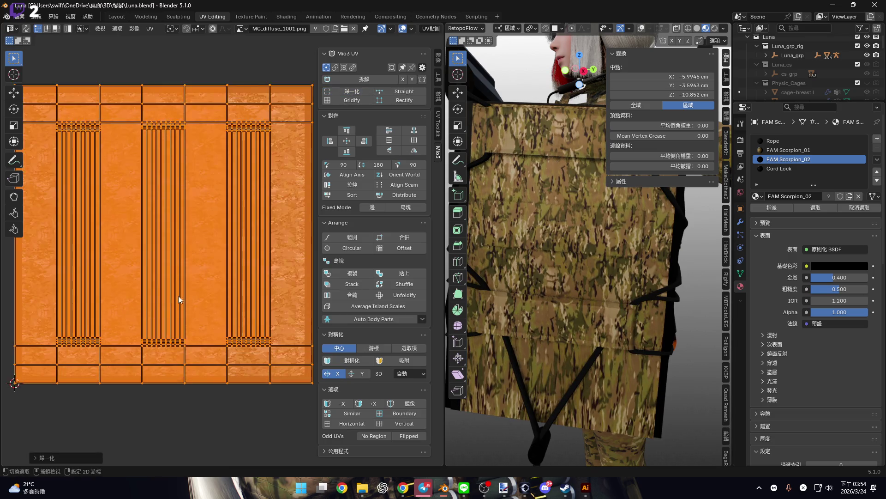
scroll(176, 297, down, 1)
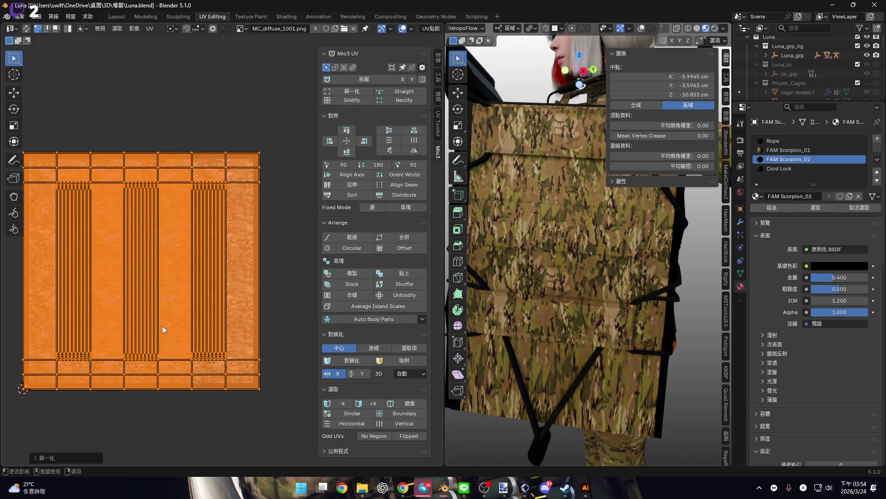
key(s)
key(x)
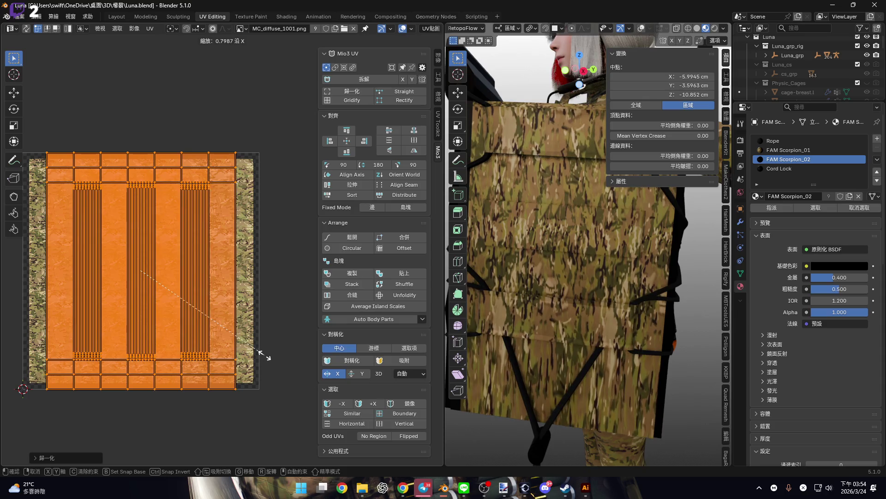
key(y)
key(y)
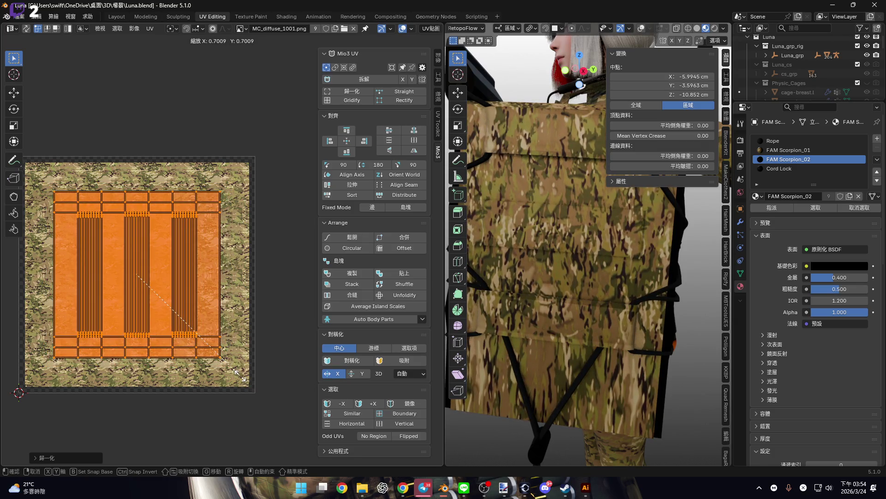
click(240, 375)
- Select the left-side islands, try normalizing them onto the texture, then undo it
scroll(139, 277, down, 3)
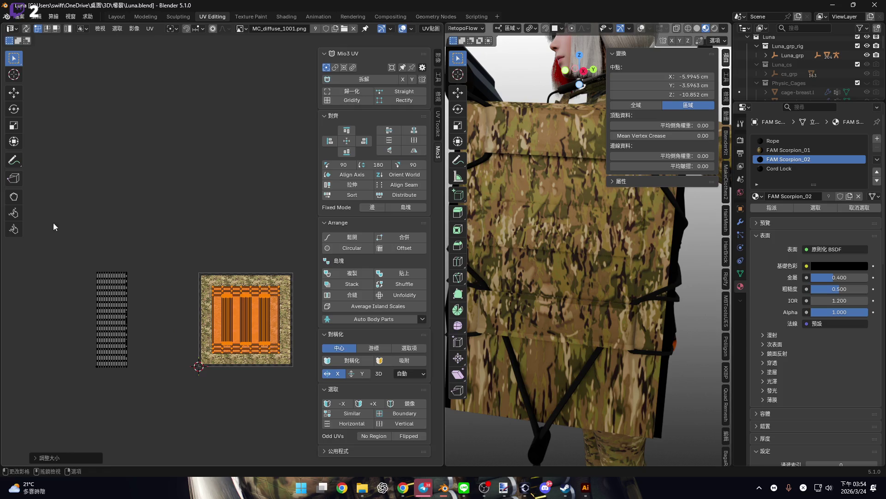
key(ctrl+i)
middle_drag(124, 376, 96, 376)
scroll(127, 343, up, 3)
scroll(123, 348, down, 2)
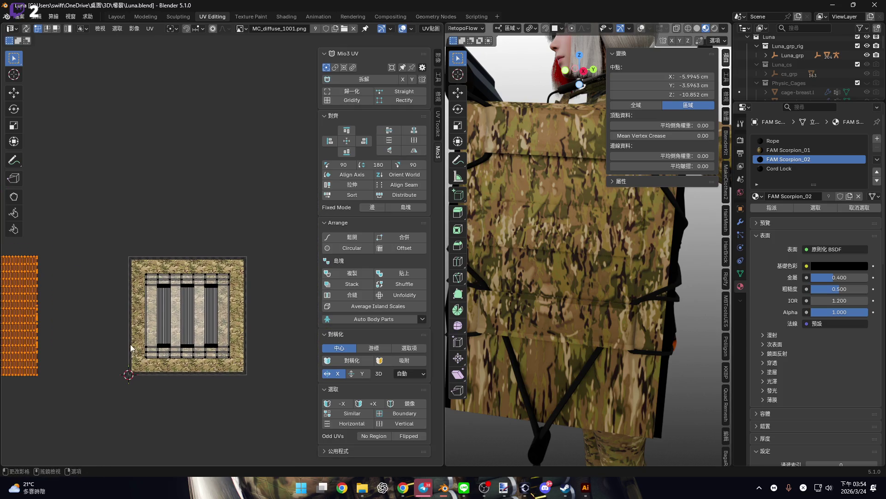
middle_drag(128, 339, 182, 336)
drag(40, 230, 246, 401)
scroll(194, 351, down, 1)
click(351, 91)
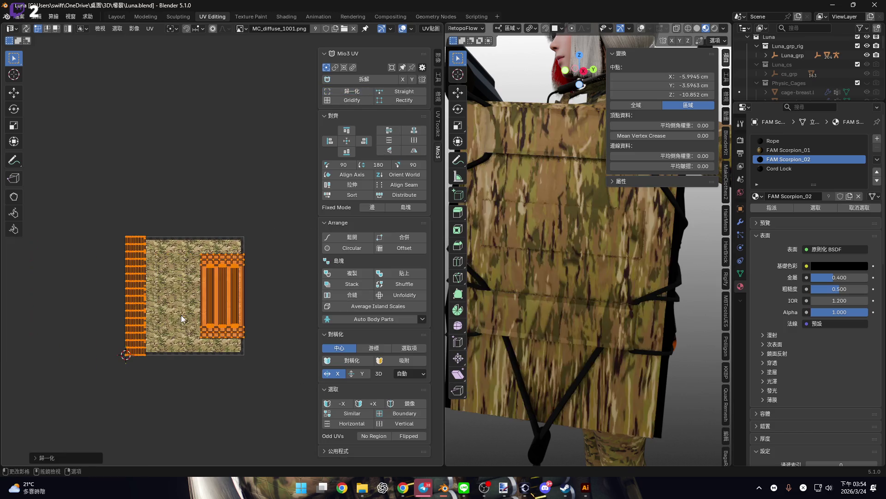
scroll(197, 309, up, 4)
key(ctrl+z)
scroll(170, 284, down, 4)
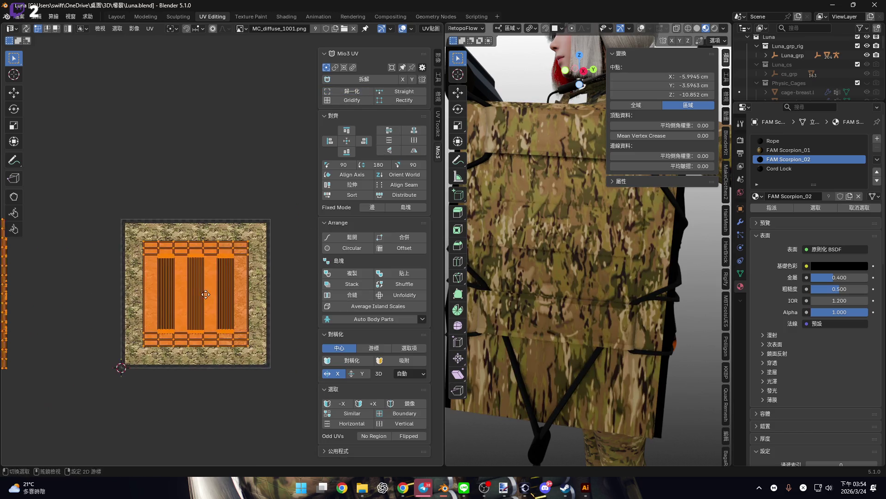
- Shrink the left strip island, then try normalizing all islands and revert
middle_drag(36, 250, 96, 234)
drag(75, 208, 176, 358)
scroll(176, 365, up, 1)
key(s)
click(111, 280)
scroll(103, 301, down, 2)
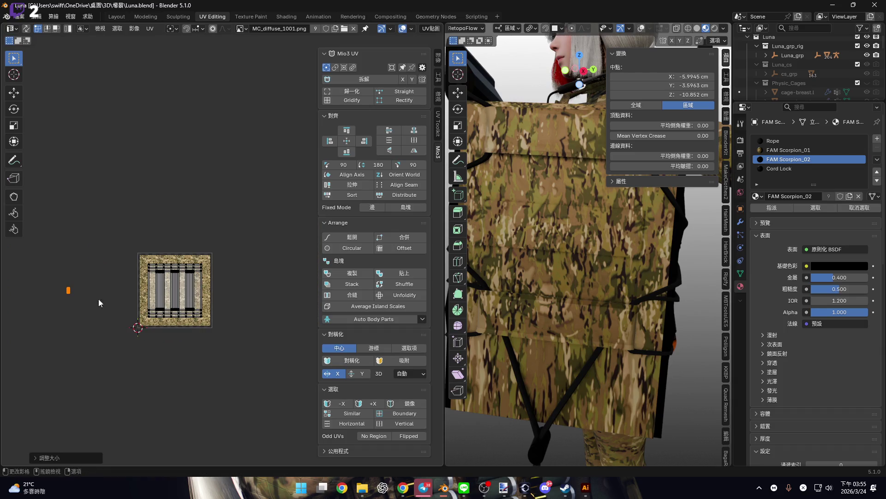
key(a)
click(349, 95)
scroll(185, 277, up, 2)
key(ctrl+z)
- Move the small UV strip into the bottom-left corner near the UV origin
middle_drag(115, 286, 180, 287)
drag(76, 256, 183, 332)
scroll(142, 359, up, 3)
scroll(103, 310, down, 1)
scroll(91, 311, up, 1)
key(g)
scroll(219, 402, up, 8)
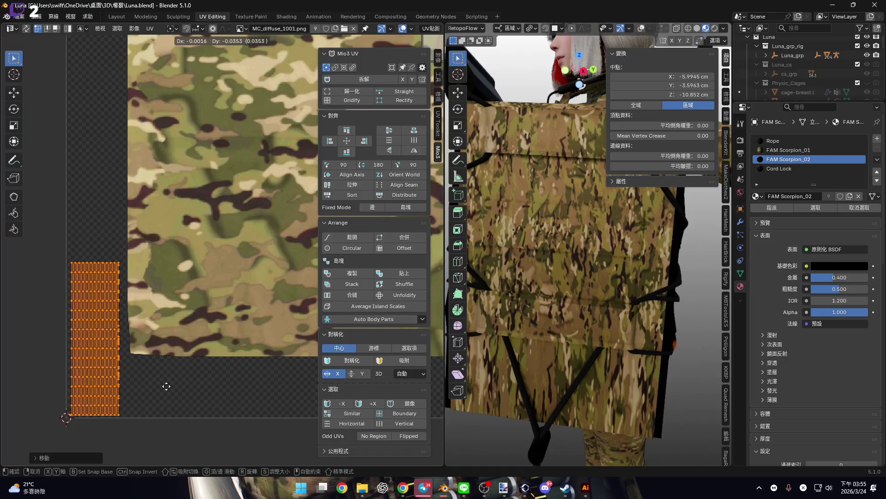
click(163, 386)
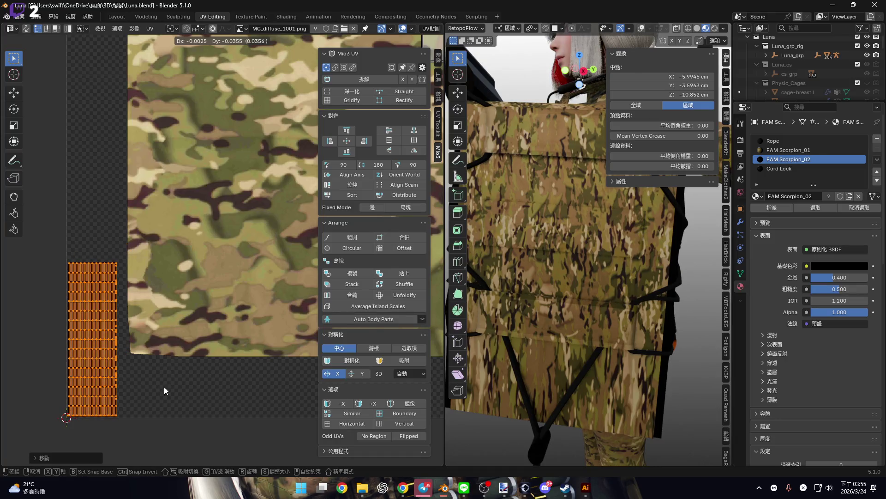
click(163, 390)
scroll(189, 288, down, 7)
scroll(189, 288, down, 3)
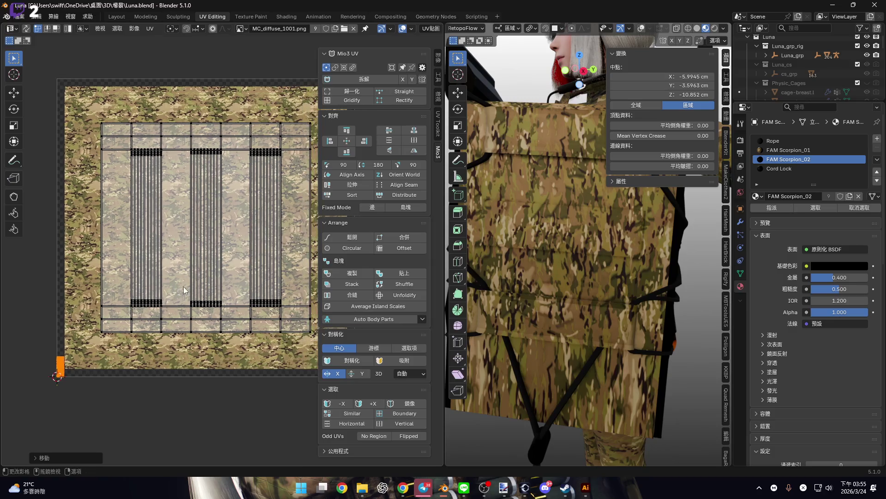
- Scale all the pouch's UV islands up over the camo texture and return to Layout
drag(125, 156, 268, 359)
scroll(220, 291, up, 2)
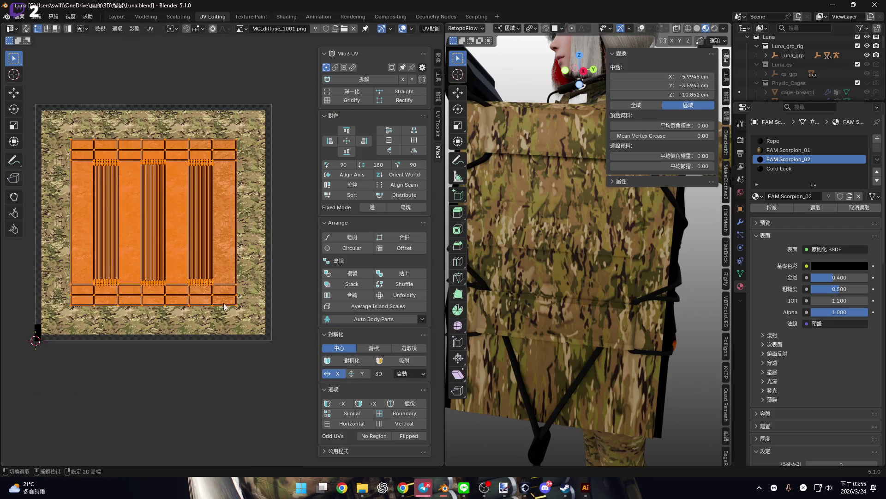
key(s)
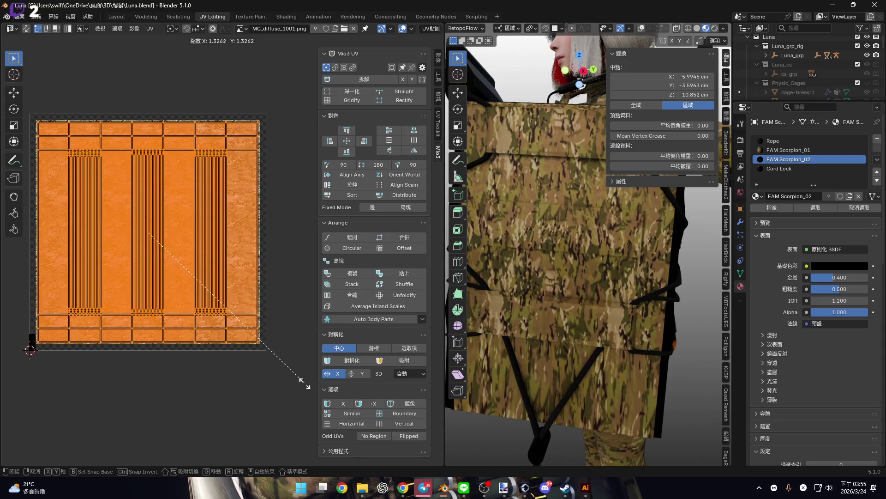
click(300, 376)
scroll(253, 248, up, 5)
scroll(252, 249, down, 3)
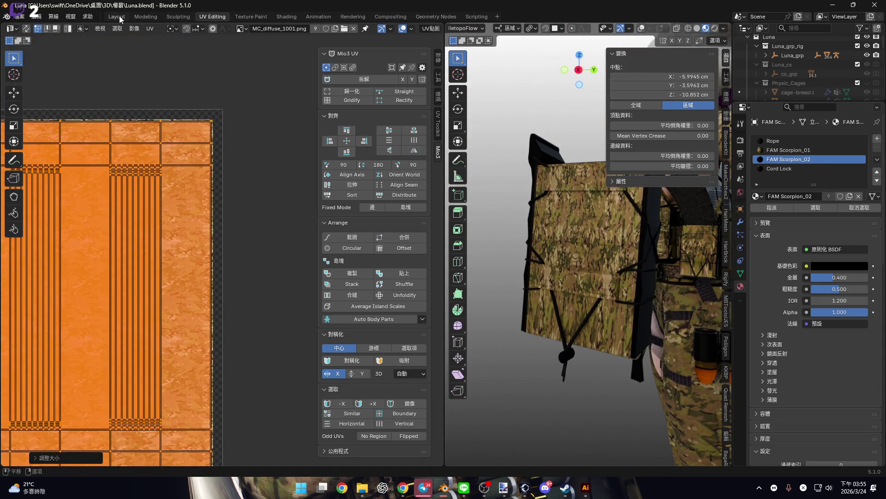
key(ctrl+Page_Up)
key(ctrl+Page_Up)
key(ctrl+Page_Up)
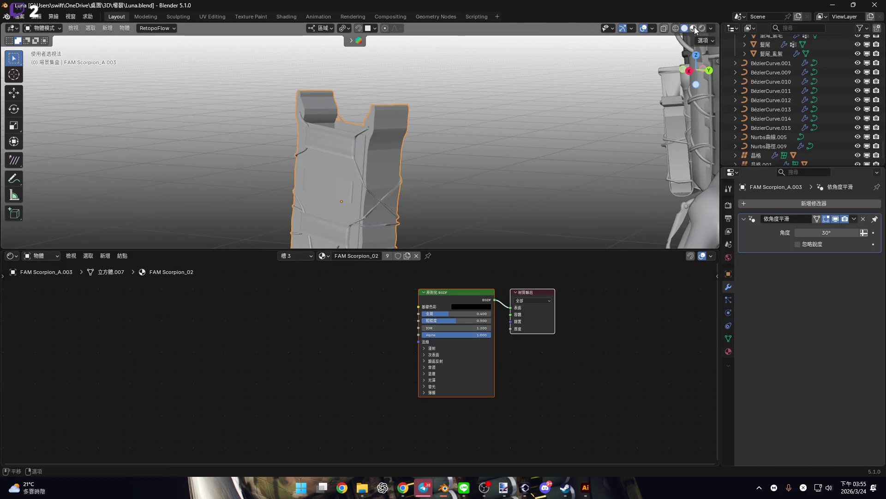
- Switch to Material Preview and inspect the pouch's Cord Lock material slot on the cord lock
key(z)
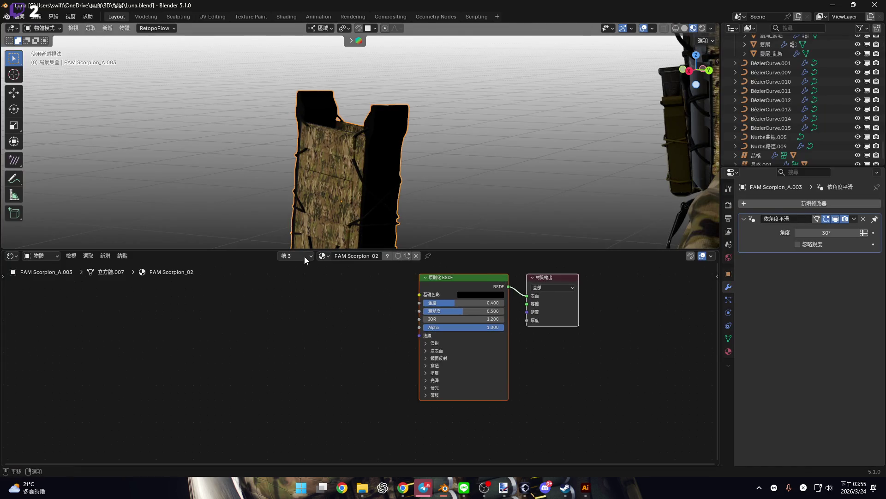
click(303, 256)
click(303, 304)
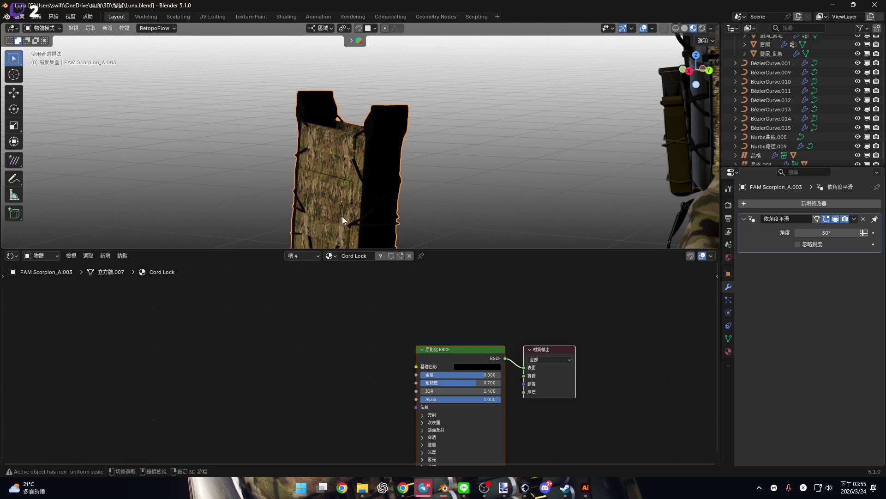
middle_drag(342, 216, 389, 278)
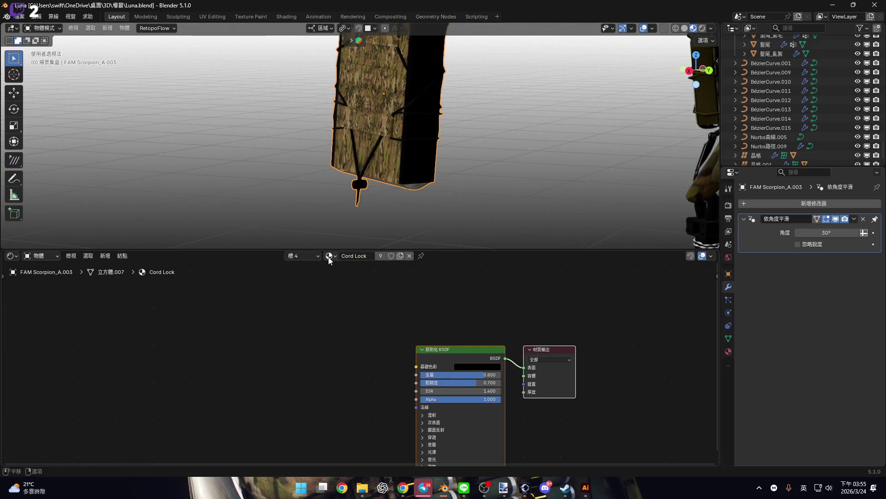
click(305, 256)
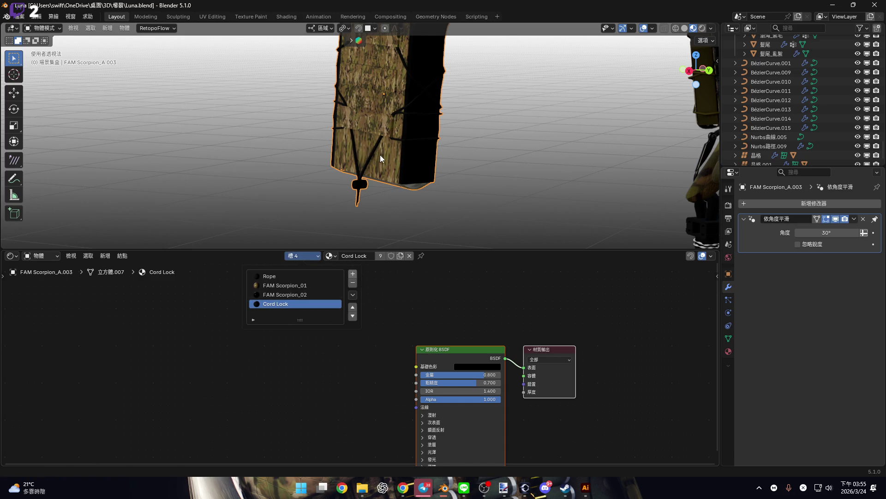
scroll(381, 155, up, 2)
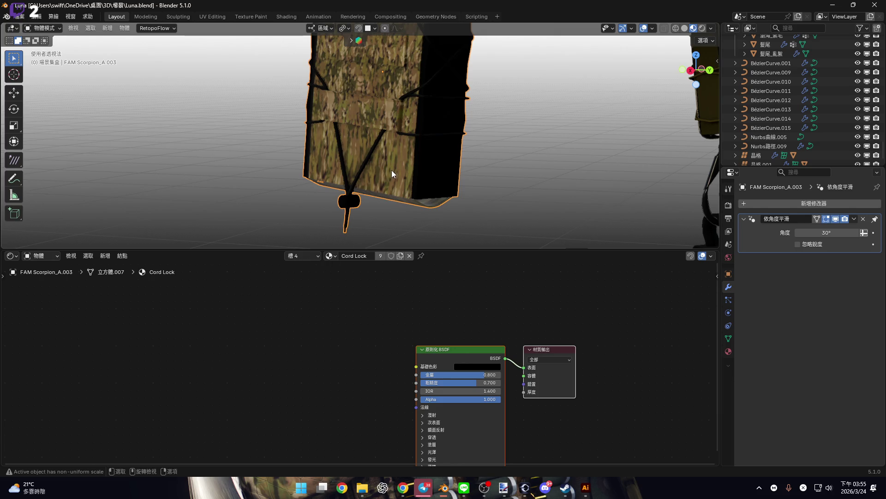
- In Edit Mode, select the Cord Lock and FAM Scorpion_02 faces and assign them Rope
key(Tab)
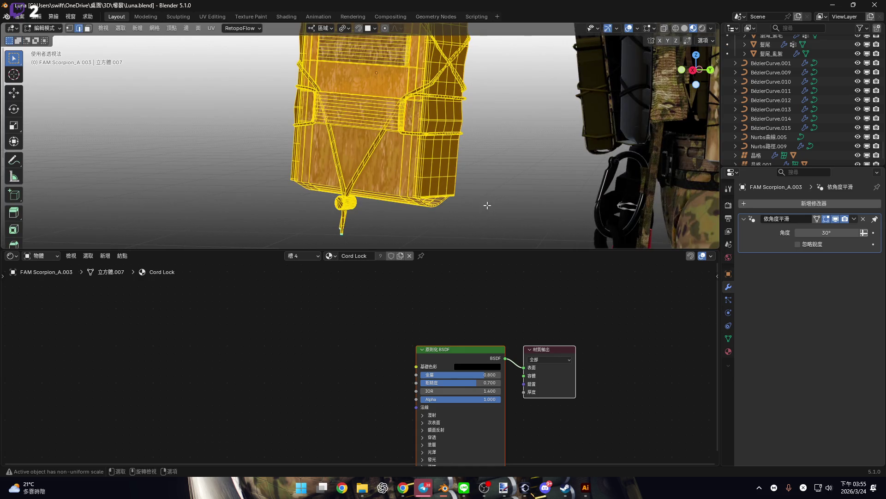
click(487, 205)
click(314, 255)
click(299, 331)
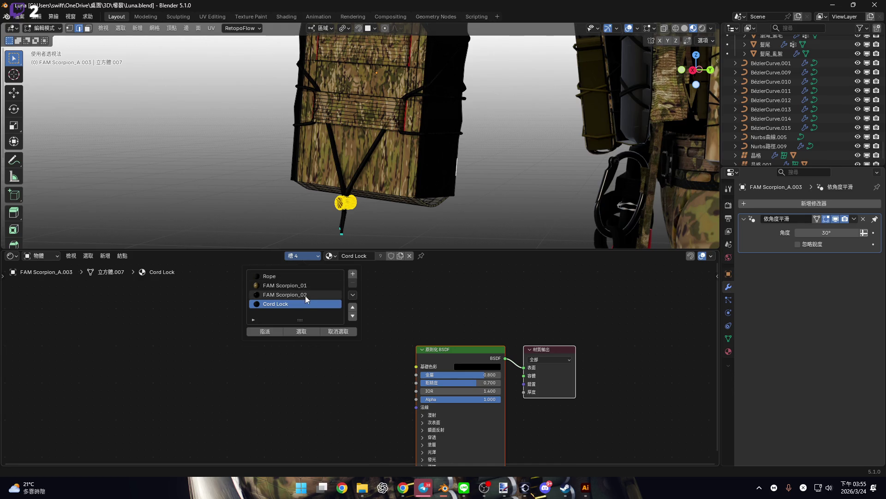
click(305, 295)
click(300, 334)
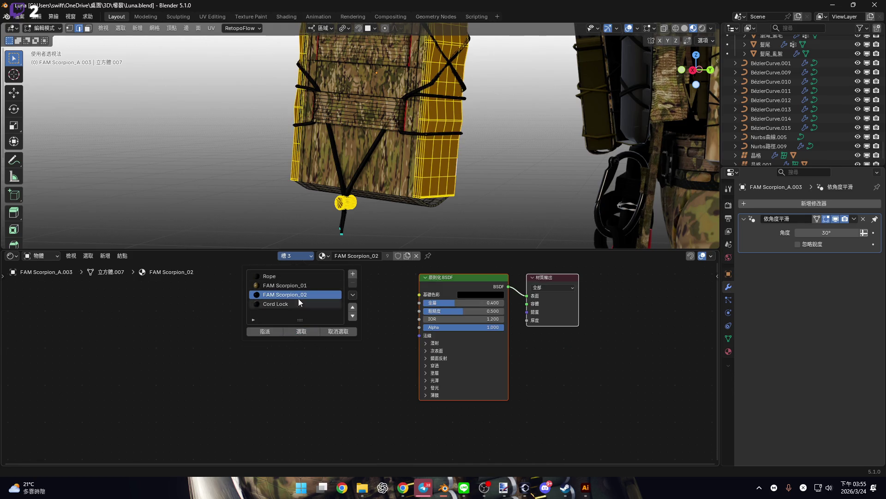
click(300, 278)
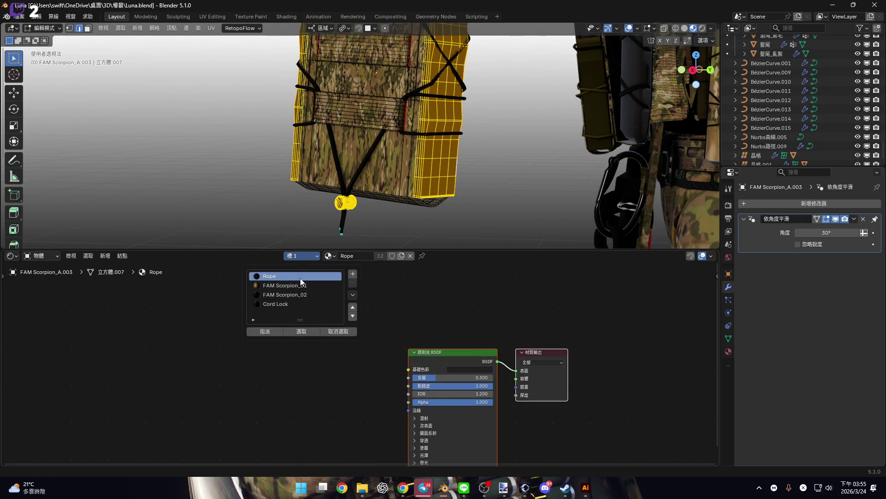
click(271, 331)
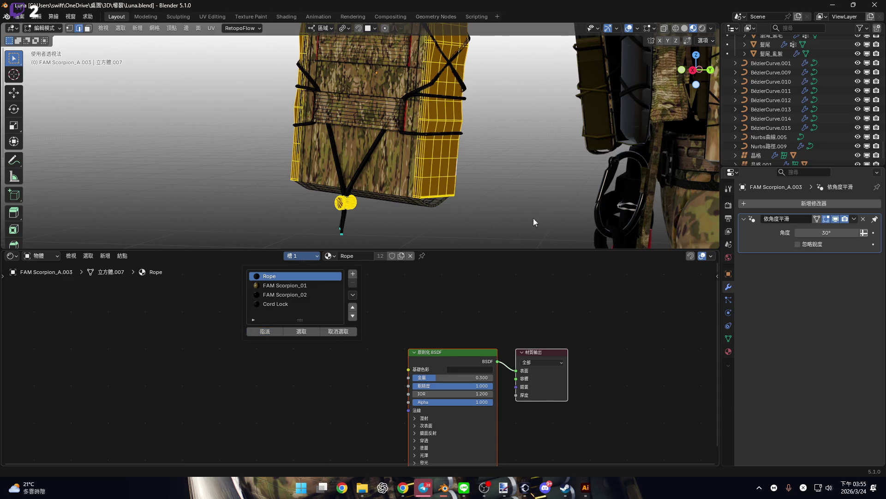
- Clear the selection, reactivate the FAM Scorpion_02 slot and orbit closer to check the black cord lock
click(491, 208)
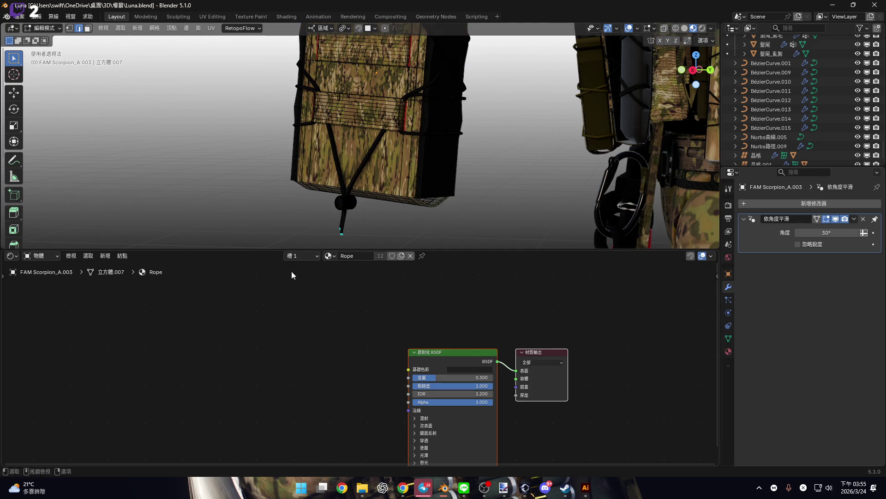
click(290, 295)
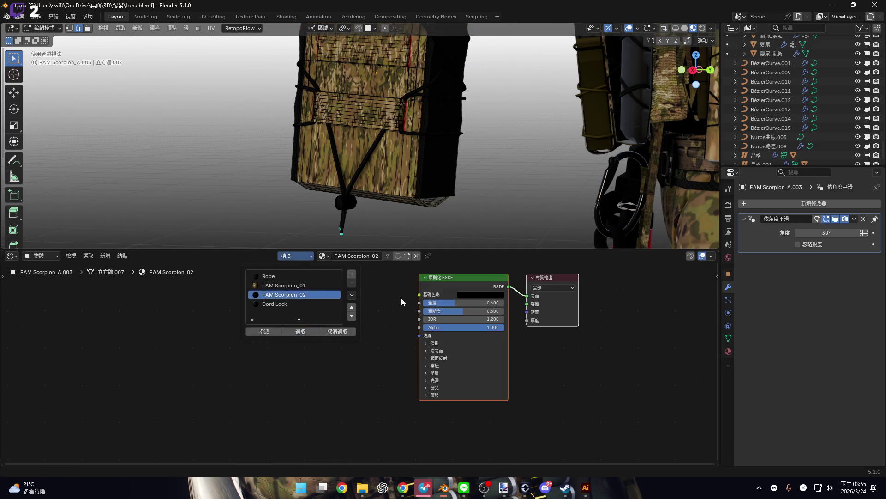
click(298, 256)
mouse_move(493, 168)
middle_down()
mouse_move(392, 201)
mouse_move(390, 134)
mouse_move(346, 117)
mouse_move(379, 127)
middle_up()
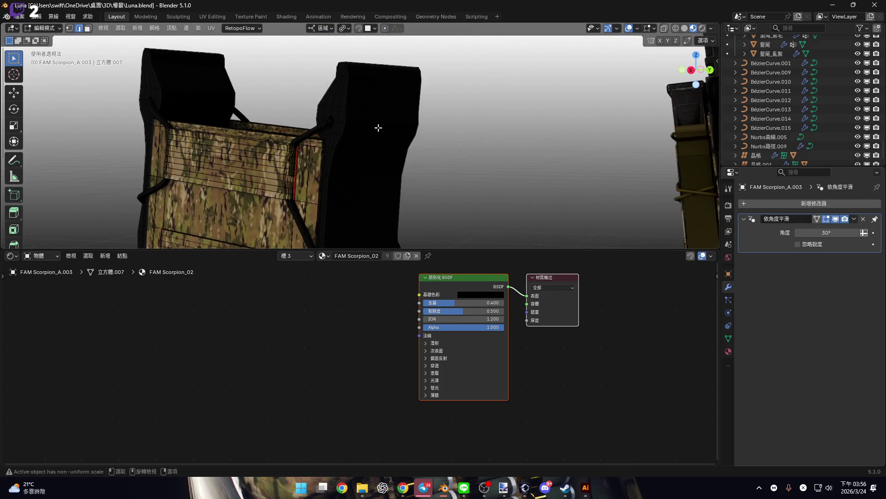
- Try removing the FAM Scorpion_02 and Cord Lock slots, then undo to restore them
key(Tab)
click(293, 256)
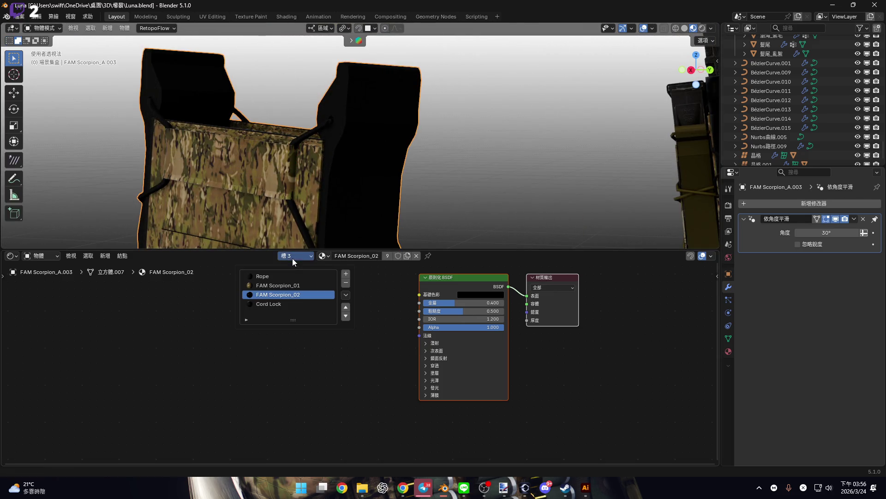
click(346, 284)
click(347, 283)
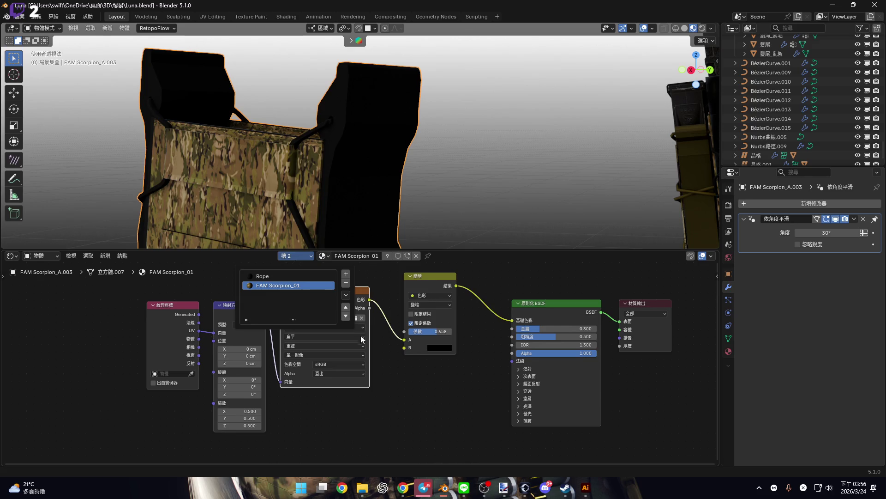
scroll(403, 181, up, 4)
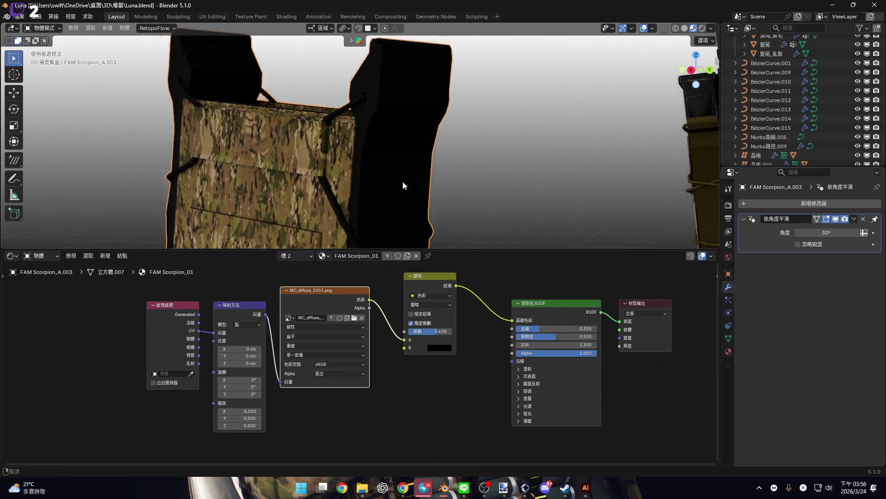
key(ctrl+z)
click(305, 256)
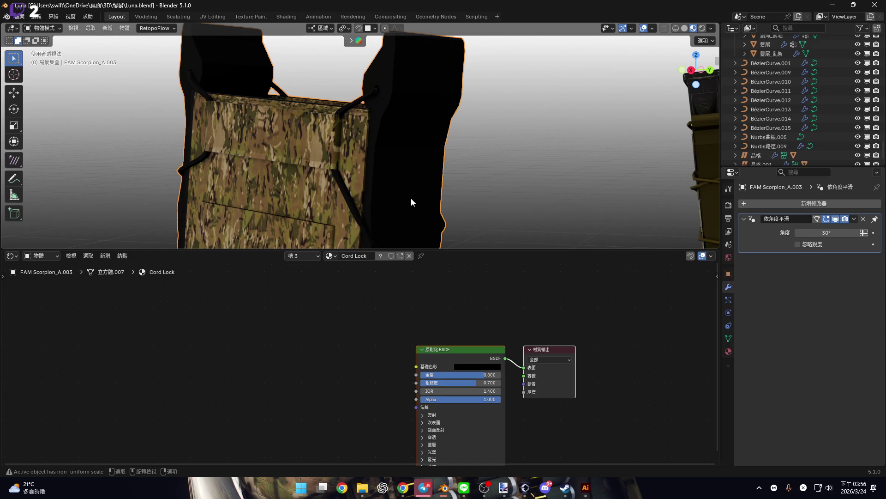
key(ctrl+z)
click(306, 258)
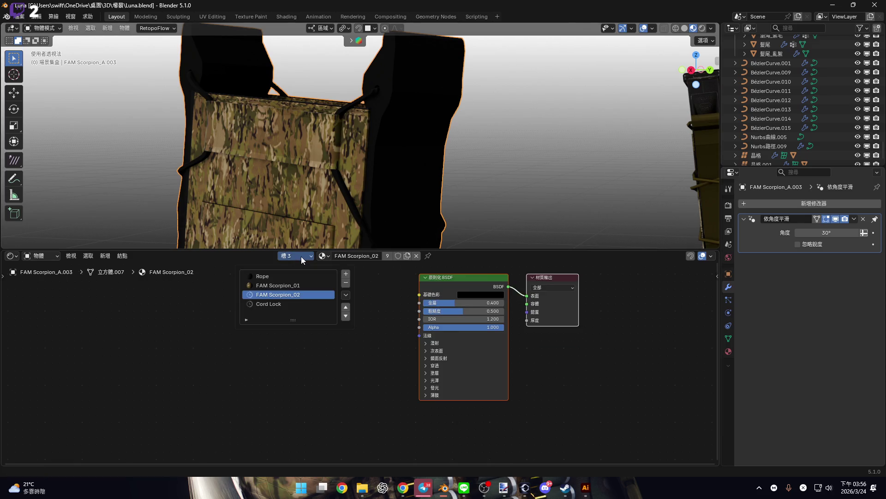
click(372, 255)
key(Escape)
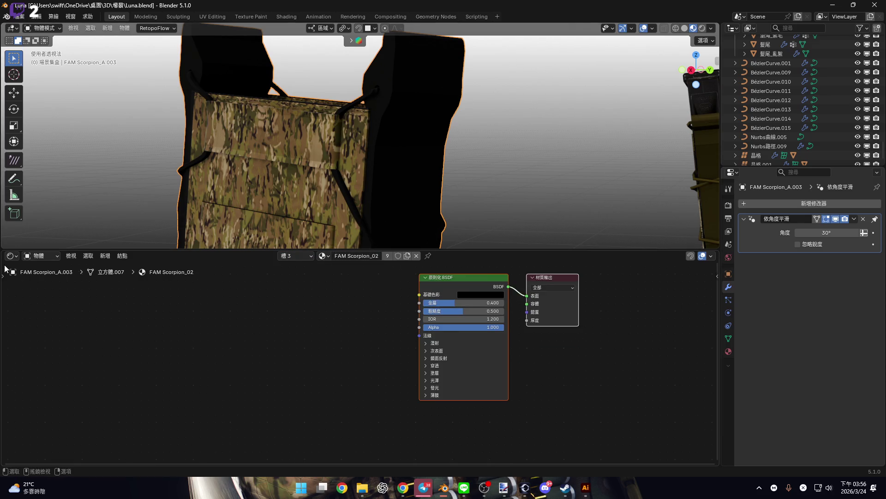
- Delete FAM Scorpion_02 via an Outliner search, then reselect the FAM Scorpion_A.003 pouch showing Cord Lock
drag(3, 257, 212, 261)
click(12, 257)
click(305, 281)
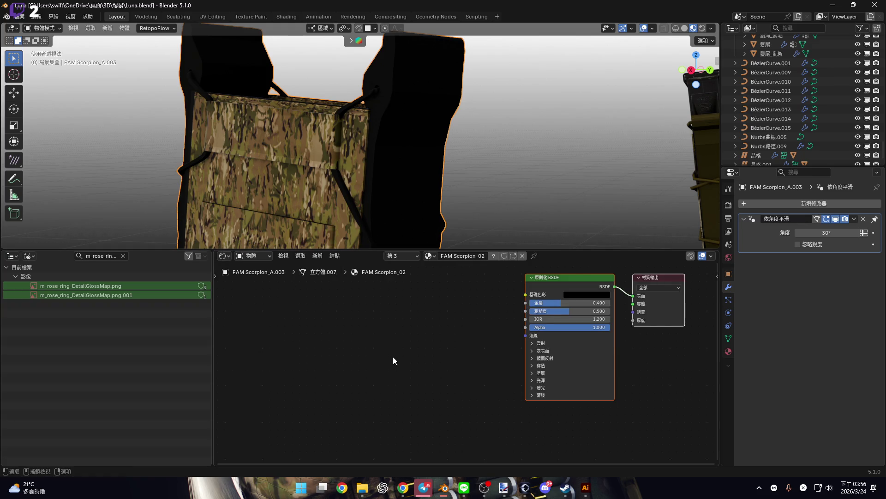
click(115, 256)
text(Scorpion_02)
key(Return)
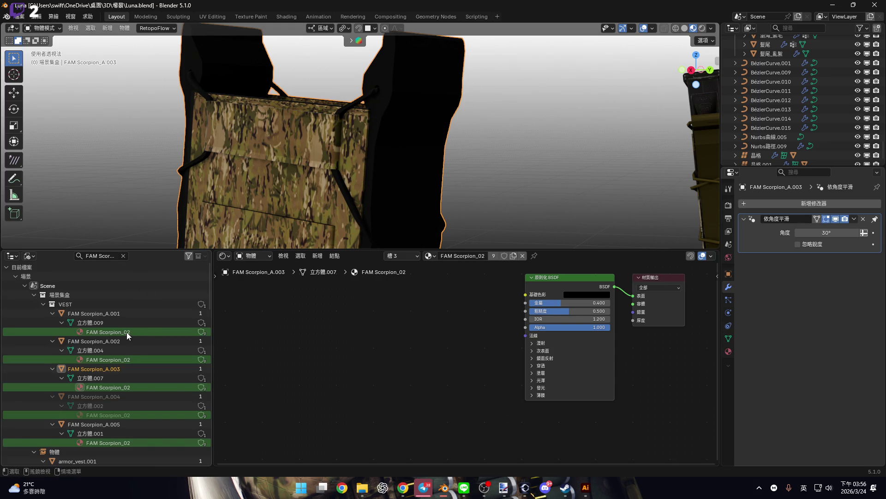
right_click(126, 332)
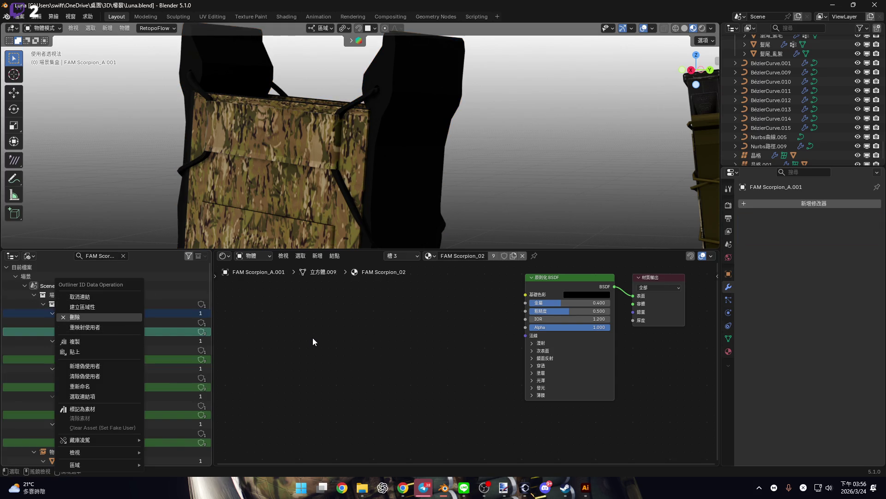
key(Return)
right_click(87, 286)
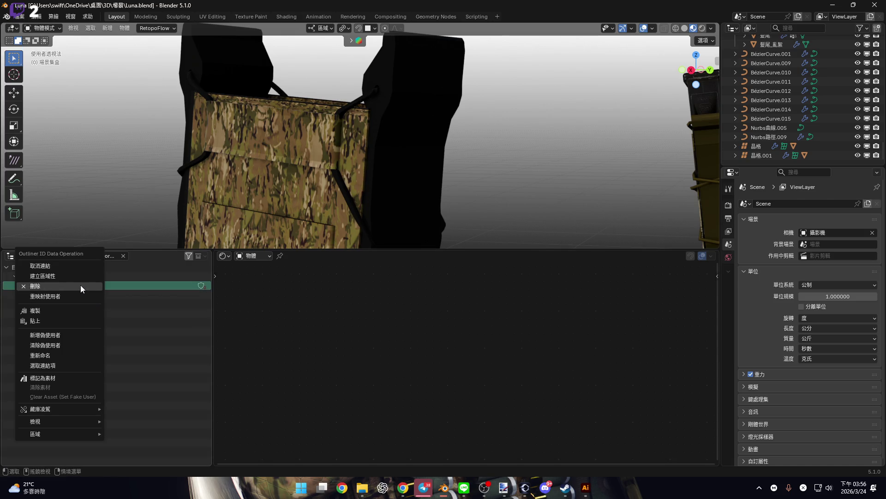
click(325, 189)
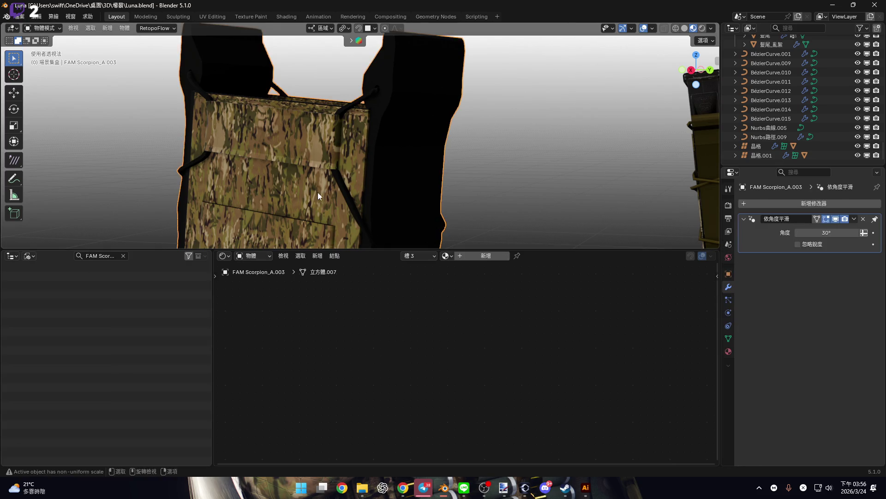
click(422, 255)
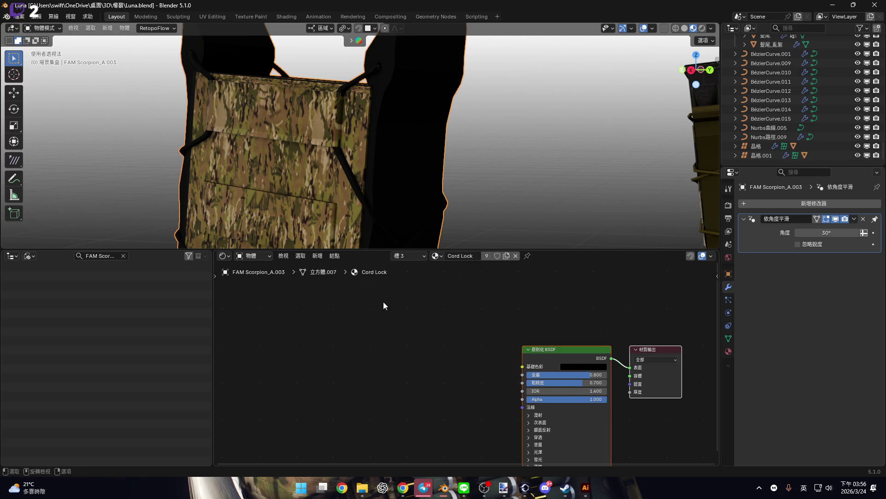
- Remove the Cord Lock material slot from the pouch
click(414, 256)
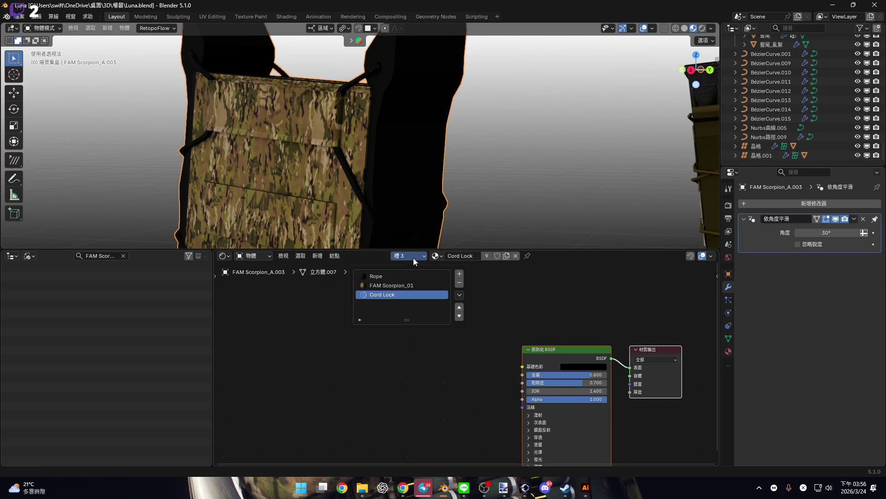
click(462, 285)
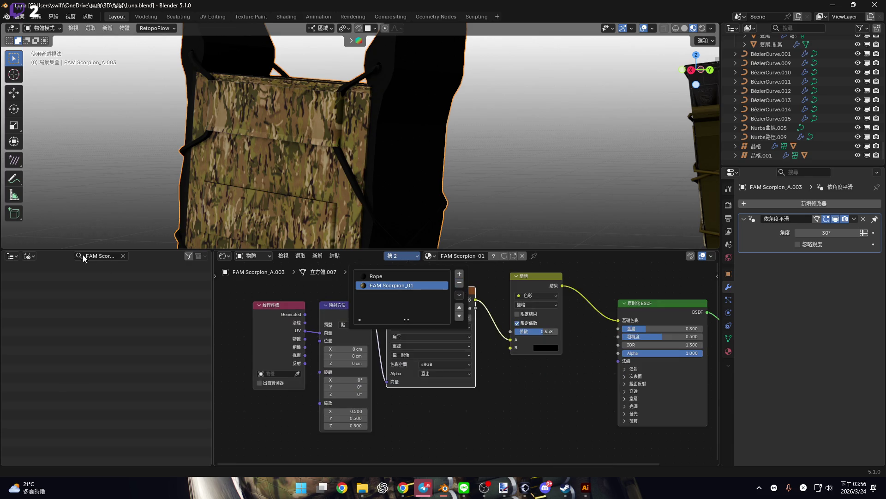
mouse_move(291, 174)
shift+middle_down()
mouse_move(309, 203)
mouse_move(299, 137)
mouse_move(270, 171)
shift+middle_up()
- Find 'Cord Lock' in the Outliner under FAM Scorpion_A.002, delete the material, and clear the search
click(104, 255)
text(Cord Lock)
key(Return)
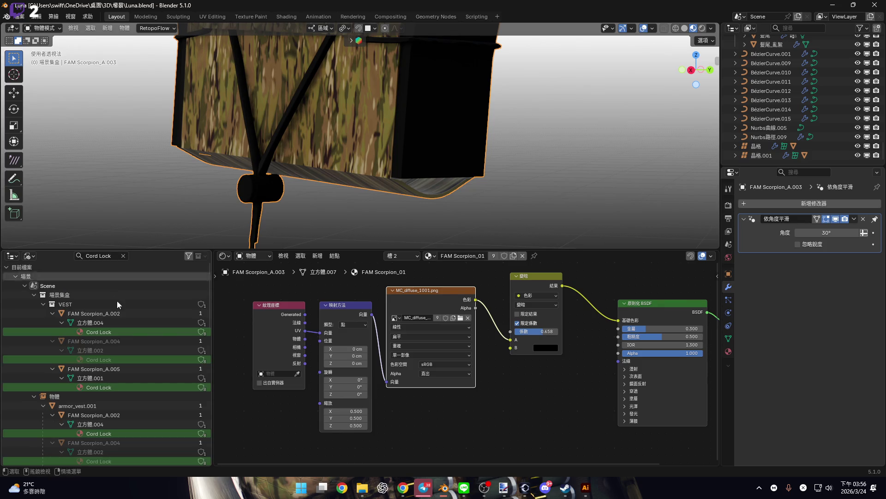
click(120, 334)
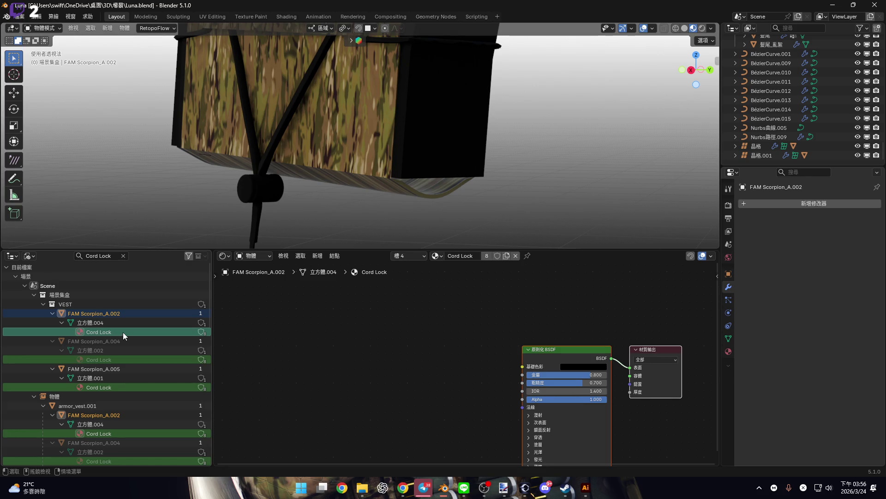
right_click(123, 332)
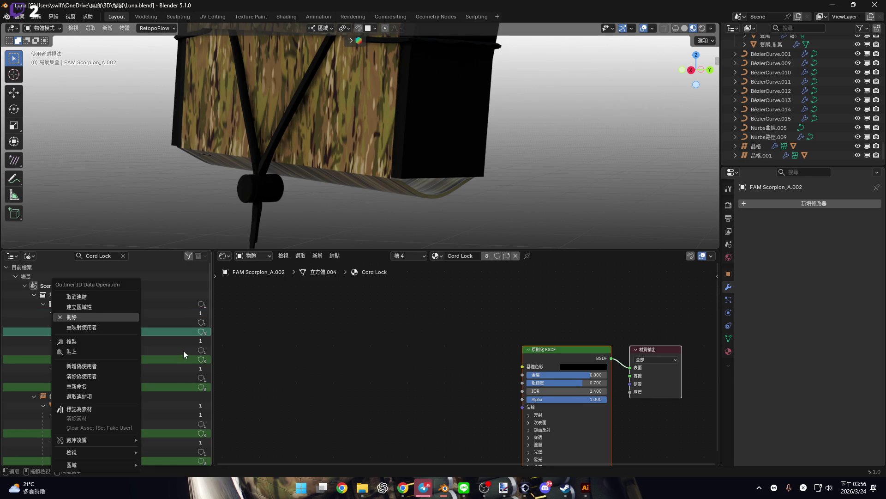
click(84, 316)
right_click(82, 287)
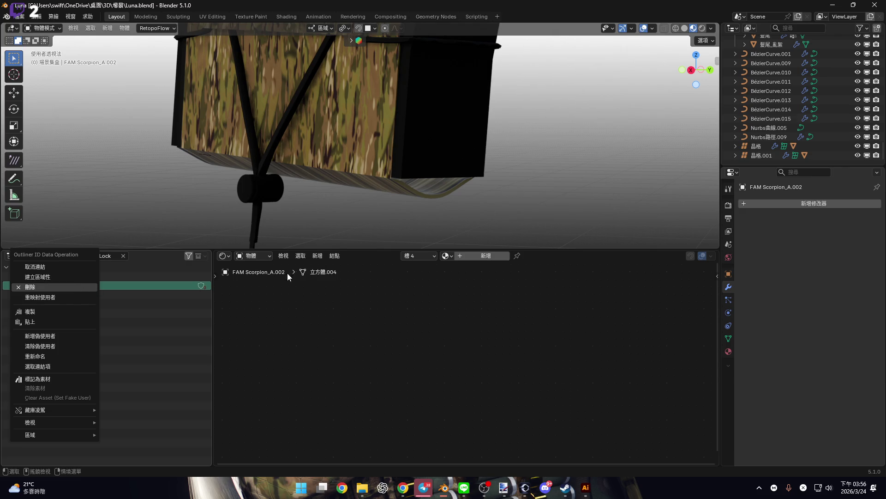
click(126, 256)
- Collapse the Outliner and enlarge the 3D viewport over the shader editor
drag(211, 286, 2, 287)
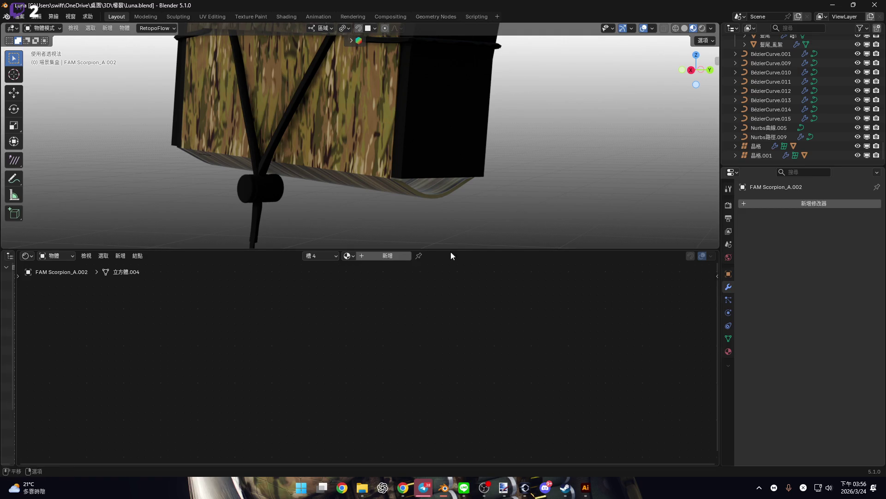
drag(471, 254, 471, 455)
mouse_move(415, 350)
middle_down()
mouse_move(377, 313)
mouse_move(371, 213)
mouse_move(378, 277)
middle_up()
- In Edit Mode on FAM Scorpion_A.003, mark a shortest-path edge run along the pouch's bottom as a seam
click(406, 281)
key(Tab)
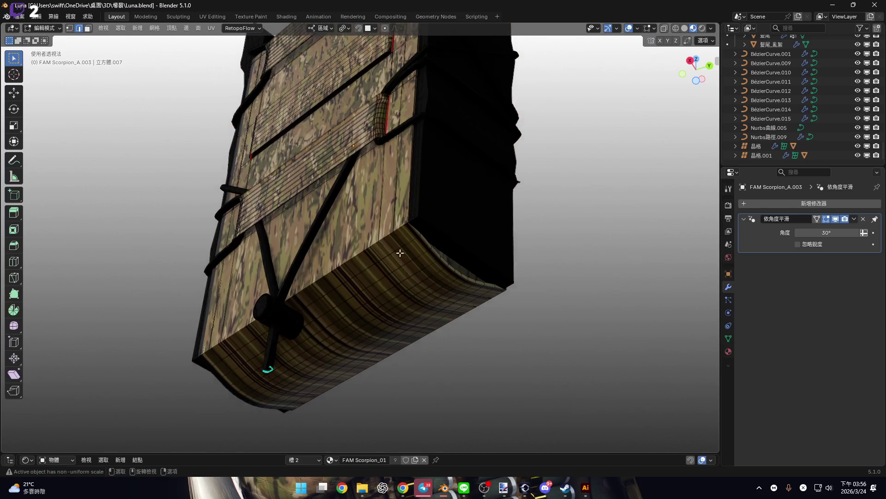
scroll(403, 238, up, 4)
scroll(403, 201, down, 5)
mouse_move(403, 201)
middle_down()
mouse_move(177, 258)
mouse_move(370, 250)
mouse_move(275, 233)
mouse_move(521, 253)
mouse_move(410, 277)
mouse_move(511, 239)
mouse_move(392, 233)
mouse_move(416, 218)
mouse_move(404, 222)
middle_up()
scroll(177, 258, up, 3)
ctrl+click(156, 258)
ctrl+click(521, 252)
key(ctrl+e)
click(412, 354)
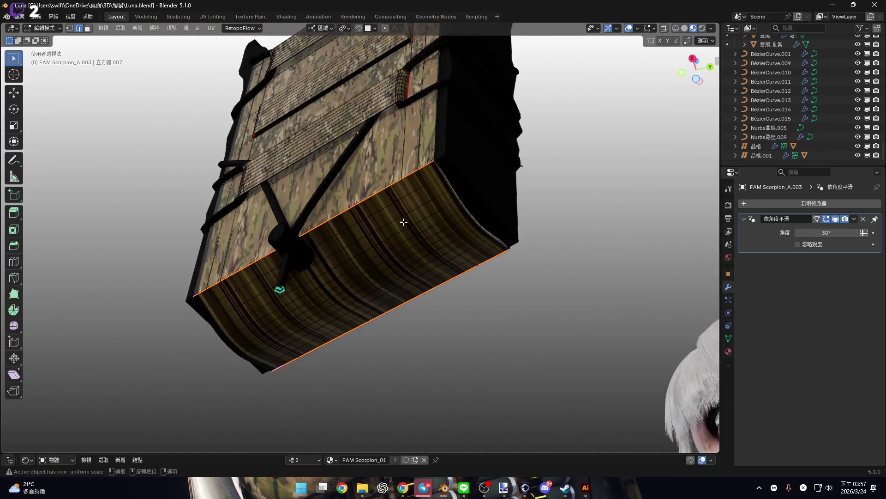
- Select a vertical edge loop, grow it into a wide face band, and circle-select more
middle_drag(358, 184, 409, 309)
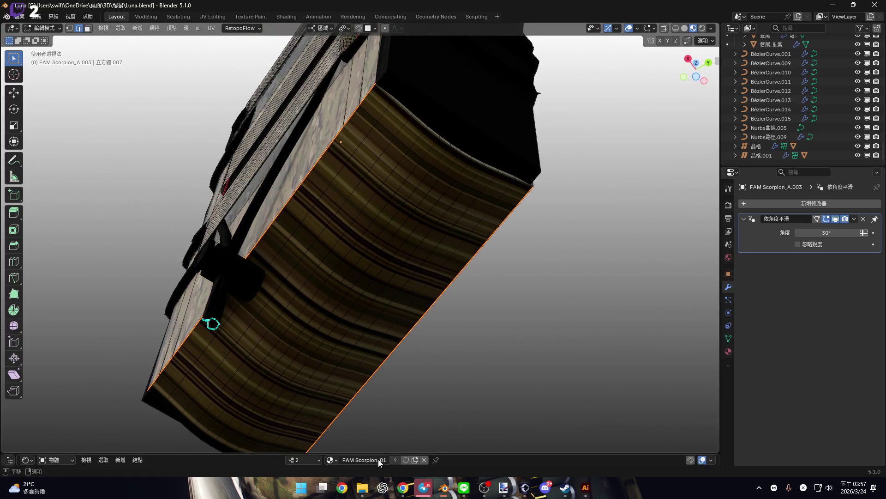
mouse_move(414, 172)
middle_down()
mouse_move(401, 184)
mouse_move(370, 152)
mouse_move(445, 206)
mouse_move(431, 249)
mouse_move(467, 194)
middle_up()
alt+click(460, 226)
mouse_move(459, 226)
middle_down()
mouse_move(445, 149)
mouse_move(361, 147)
mouse_move(549, 141)
middle_up()
key(ctrl+KP_Add)
key(ctrl+KP_Add)
key(ctrl+KP_Add)
key(ctrl+KP_Add)
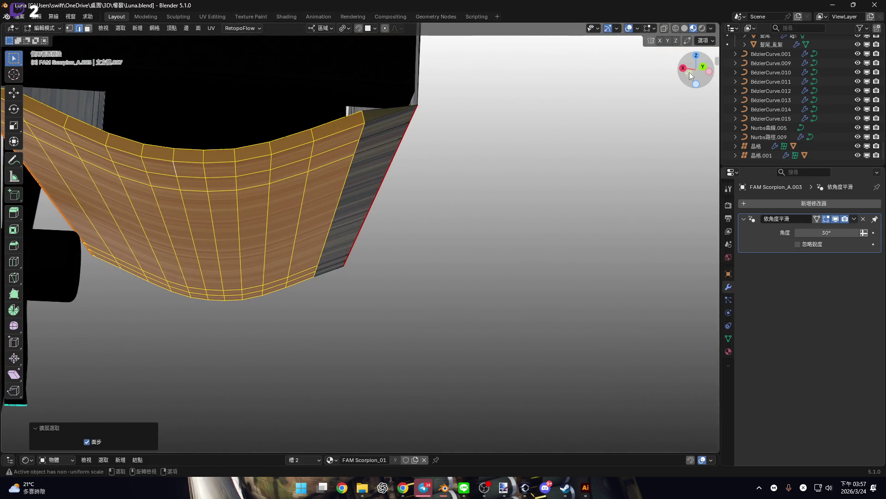
mouse_move(689, 72)
mouse_down()
mouse_move(283, 187)
mouse_move(402, 207)
mouse_move(335, 172)
mouse_move(325, 187)
mouse_move(338, 183)
mouse_up()
key(c)
middle_drag(310, 193, 339, 228)
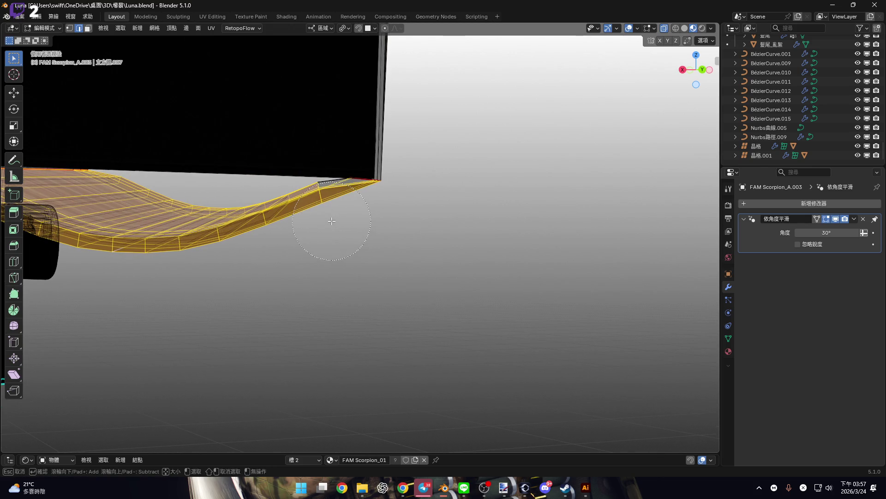
key(Escape)
scroll(328, 219, up, 5)
middle_drag(269, 153, 381, 184)
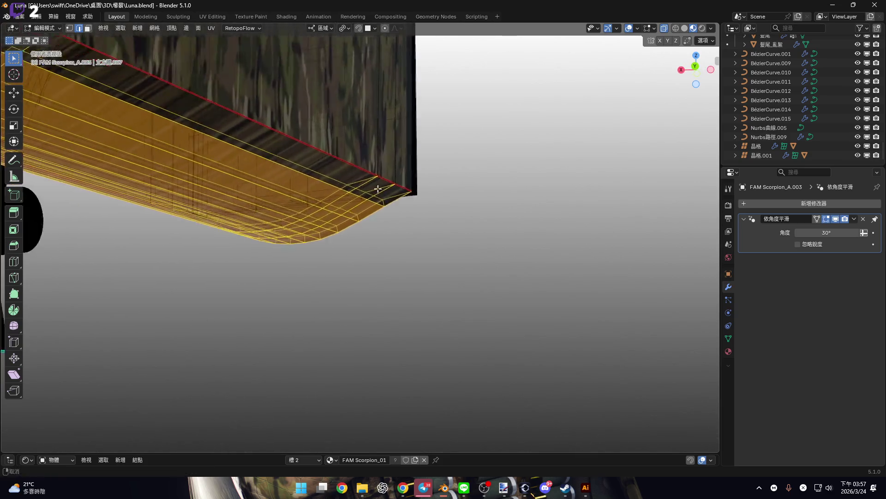
middle_drag(656, 31, 708, 35)
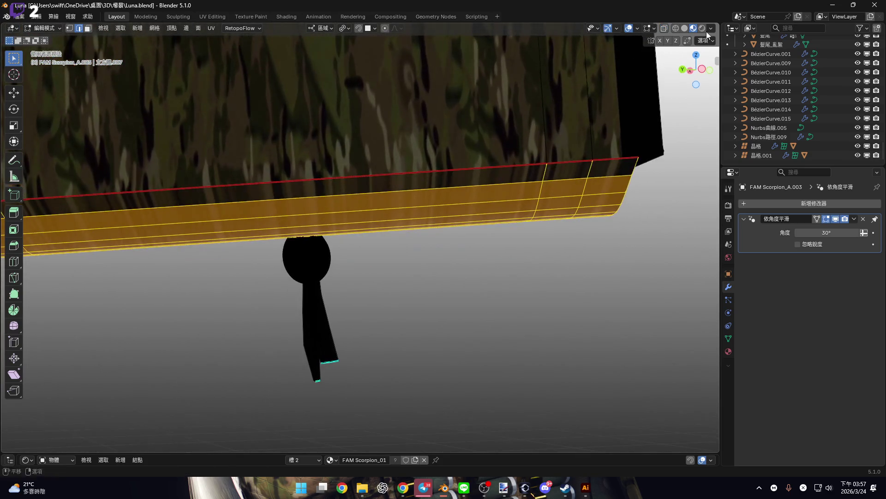
mouse_move(316, 184)
middle_down()
mouse_move(572, 172)
mouse_move(470, 198)
middle_up()
- In face mode with X-ray on, extend the selection to the corner face of the curved bottom
key(3)
key(alt+z)
ctrl+click(585, 161)
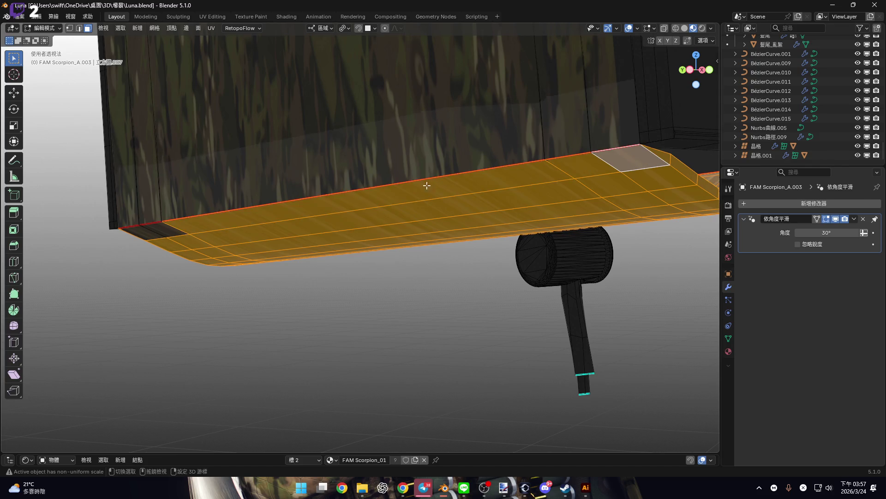
mouse_move(145, 237)
middle_down()
mouse_move(688, 148)
mouse_move(297, 248)
mouse_move(246, 245)
mouse_move(352, 229)
mouse_move(336, 206)
middle_up()
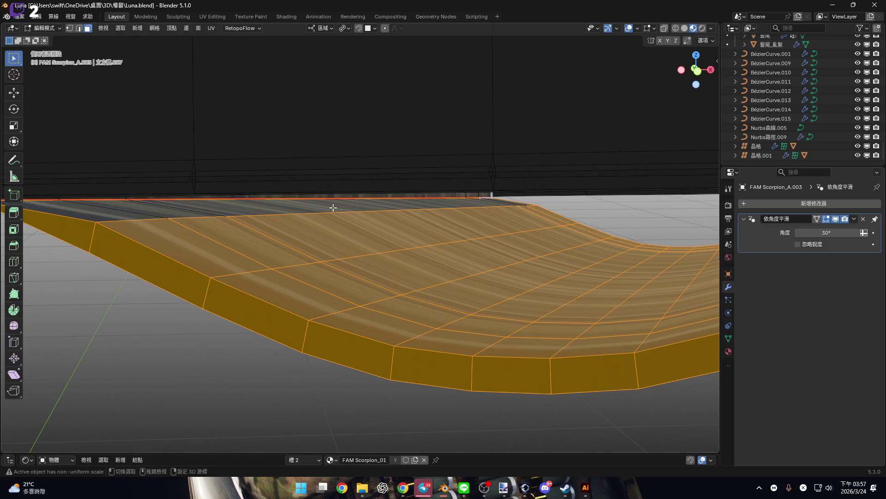
mouse_move(513, 203)
middle_down()
mouse_move(499, 247)
mouse_move(416, 235)
mouse_move(570, 279)
middle_up()
scroll(569, 279, down, 5)
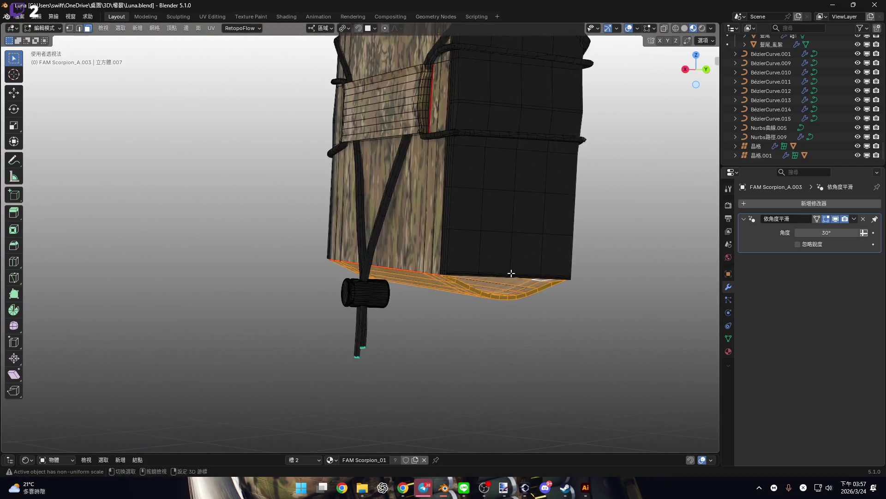
- Switch to the UV Editing workspace and unwrap the selected pouch faces
click(215, 16)
scroll(208, 277, down, 3)
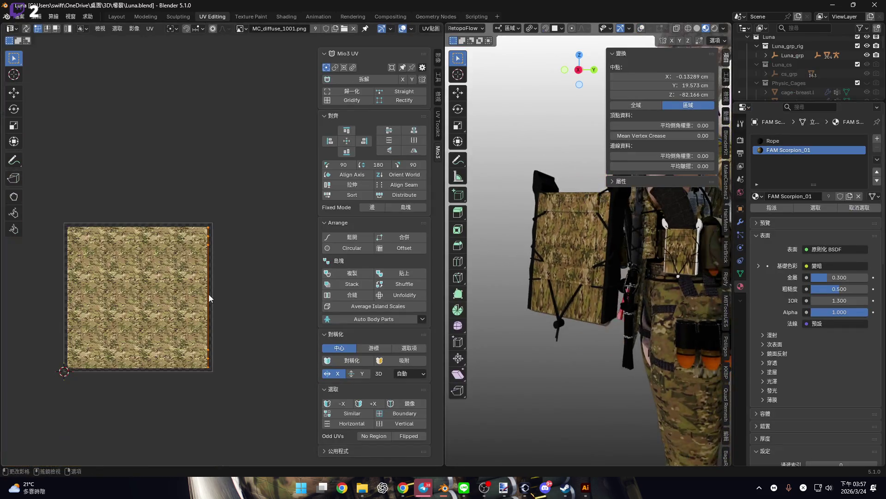
scroll(206, 262, up, 3)
middle_drag(554, 241, 587, 235)
scroll(587, 235, up, 6)
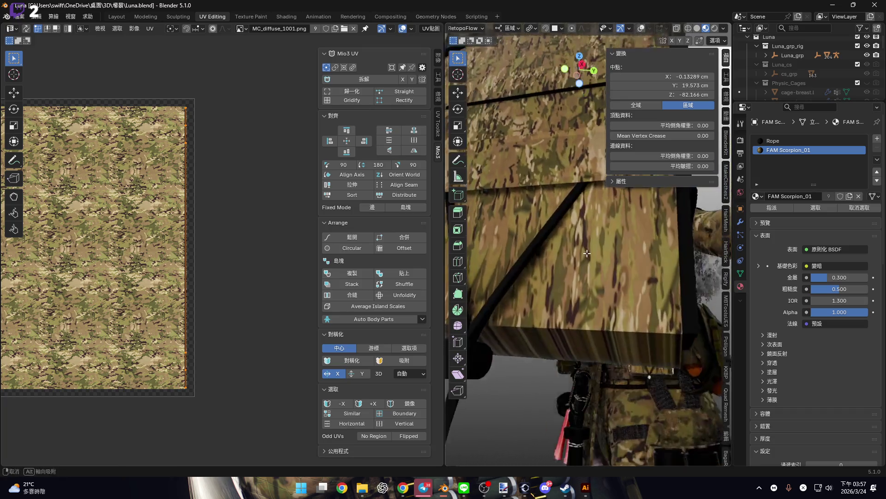
scroll(199, 286, down, 1)
key(u)
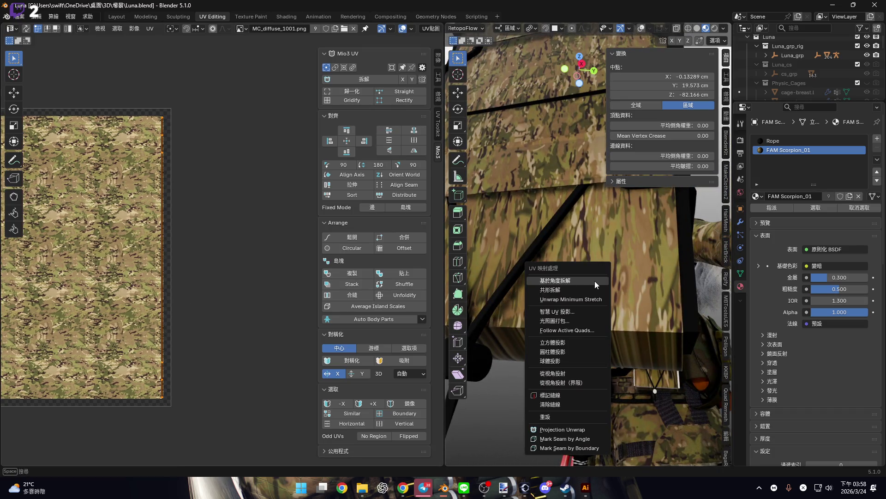
click(595, 287)
- Turn on overlays and mark a vertical edge loop on the box side as a seam
scroll(277, 302, down, 4)
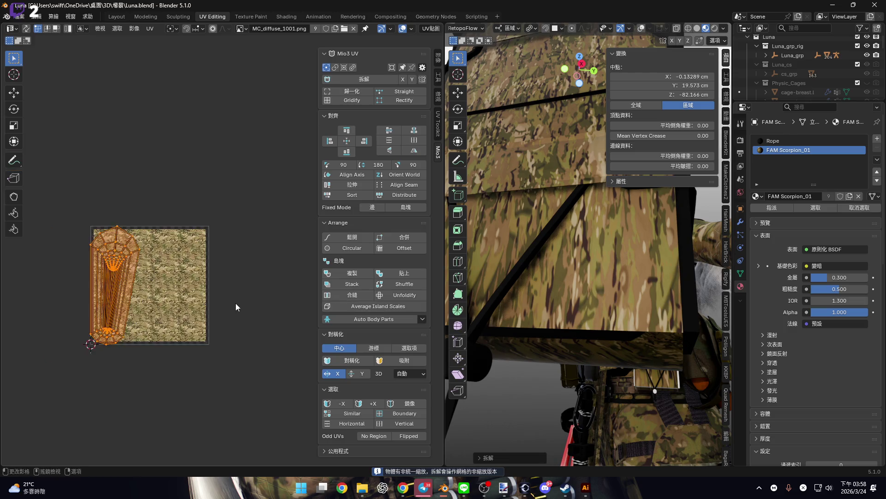
scroll(138, 323, up, 3)
mouse_move(571, 329)
middle_down()
mouse_move(527, 235)
mouse_move(574, 248)
middle_up()
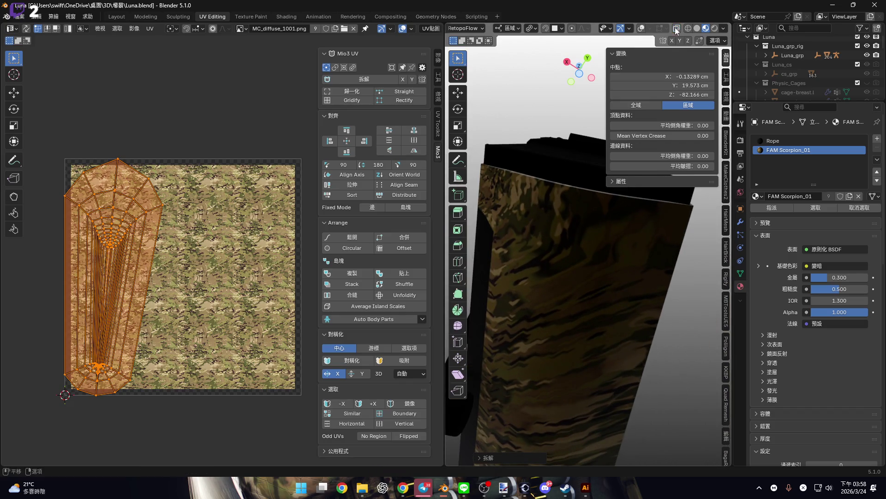
click(641, 28)
middle_drag(595, 175, 579, 198)
alt+click(579, 198)
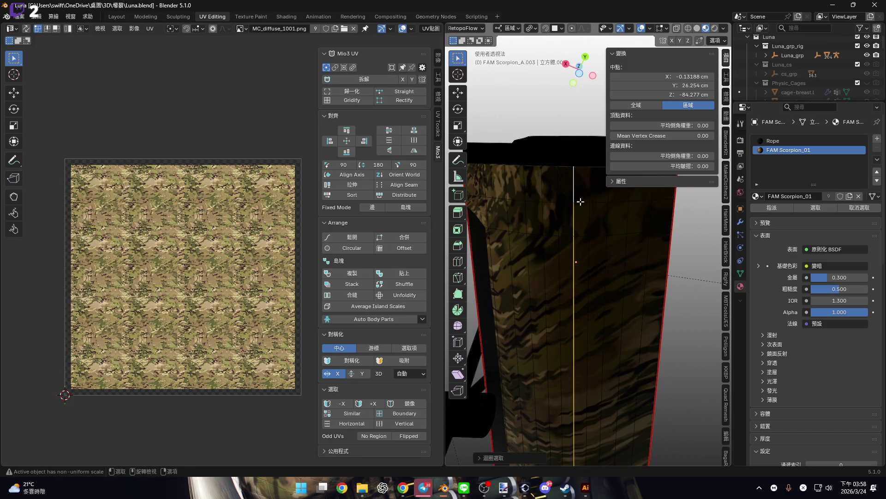
scroll(580, 201, down, 1)
right_click(580, 201)
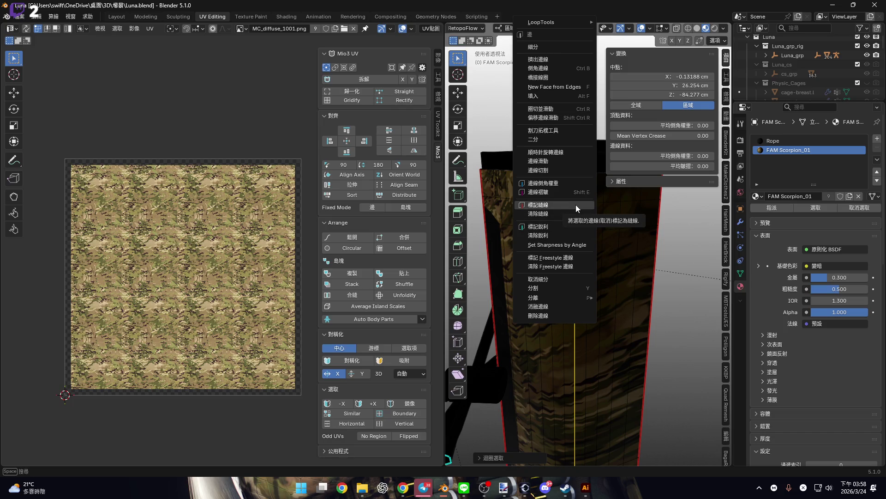
click(576, 208)
- Mark the bottom edges as a seam with Ctrl+E and grow the selection across the box bottom
mouse_move(576, 208)
middle_down()
mouse_move(570, 266)
mouse_move(561, 235)
middle_up()
mouse_move(605, 371)
middle_down()
mouse_move(590, 311)
mouse_move(592, 254)
mouse_move(590, 273)
middle_up()
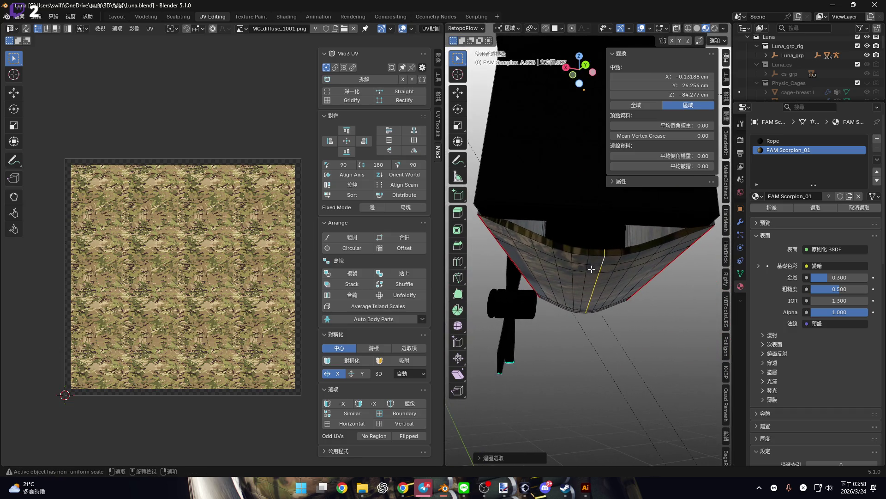
mouse_move(594, 251)
middle_down()
mouse_move(561, 246)
mouse_move(578, 254)
mouse_move(560, 226)
mouse_move(598, 204)
middle_up()
scroll(554, 244, up, 5)
key(ctrl+e)
click(563, 239)
key(ctrl+KP_Add)
key(ctrl+KP_Add)
key(ctrl+KP_Add)
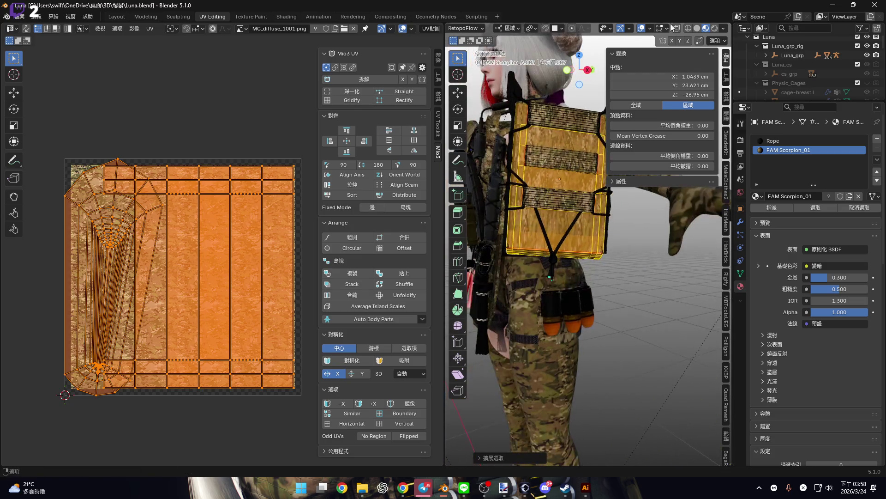
- Circle-deselect down to the box's bottom strip and unwrap it into a new island
mouse_move(541, 159)
middle_down()
mouse_move(543, 174)
mouse_move(538, 146)
mouse_move(554, 194)
mouse_move(574, 161)
mouse_move(579, 237)
mouse_move(569, 246)
mouse_move(519, 236)
mouse_move(559, 240)
middle_up()
key(c)
right_click(572, 177)
key(u)
click(536, 246)
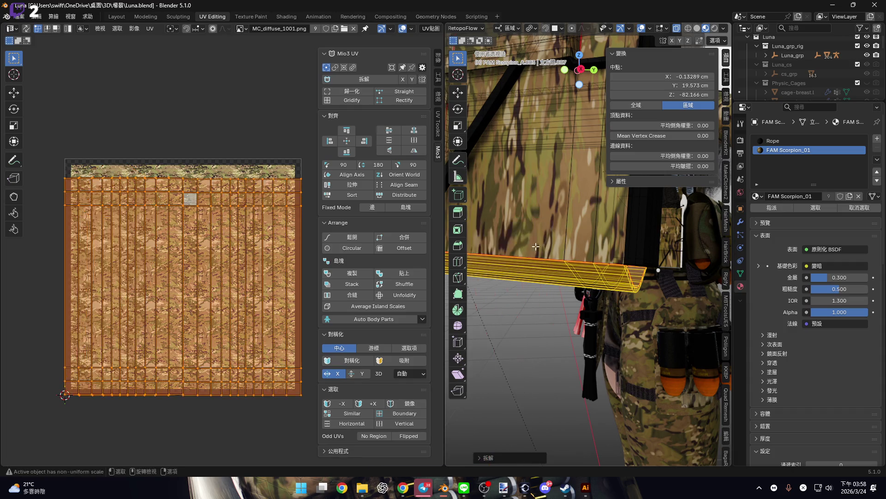
- Scale the strip's UV island and normalize it to the texture bounds
scroll(251, 257, down, 3)
scroll(259, 286, up, 2)
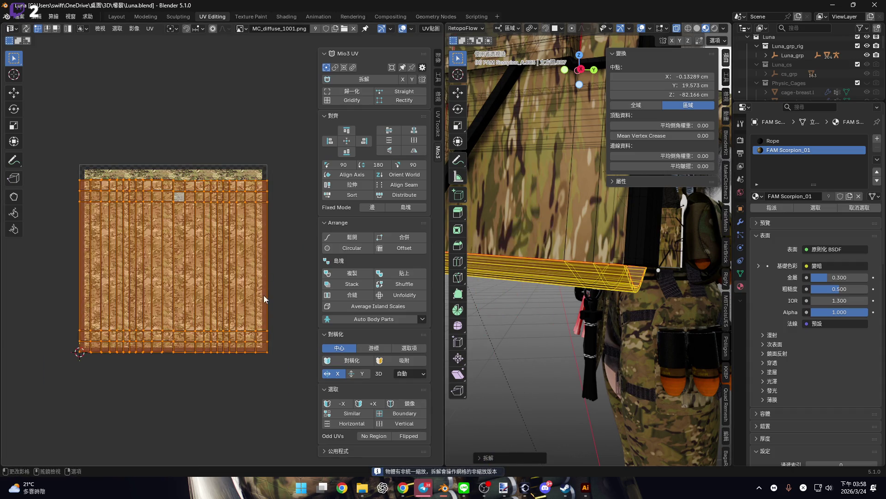
key(s)
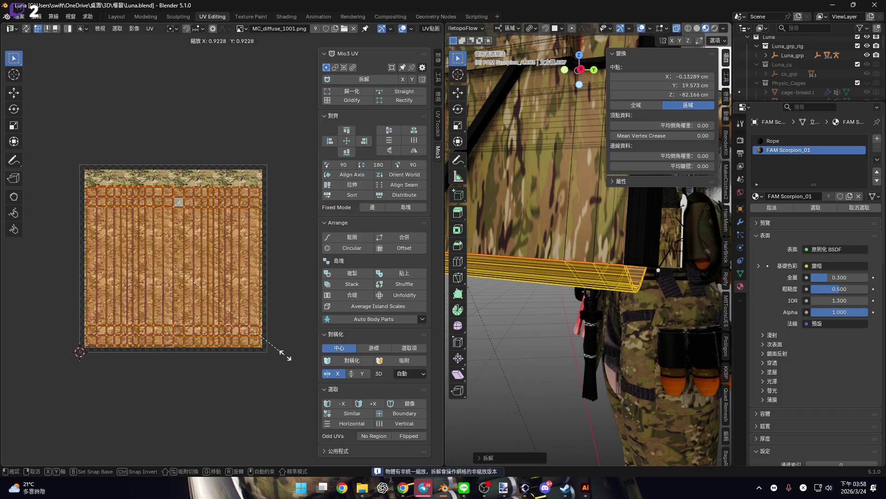
click(287, 357)
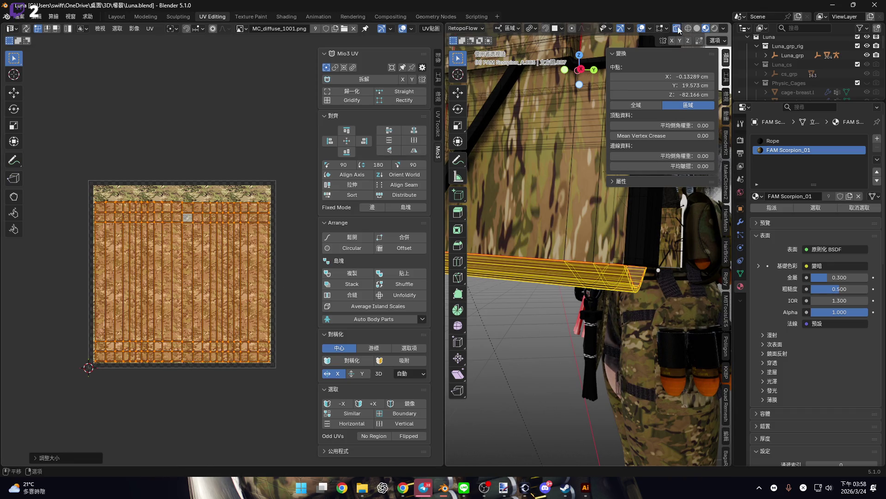
mouse_move(585, 267)
middle_down()
mouse_move(576, 229)
mouse_move(542, 208)
middle_up()
scroll(312, 278, up, 2)
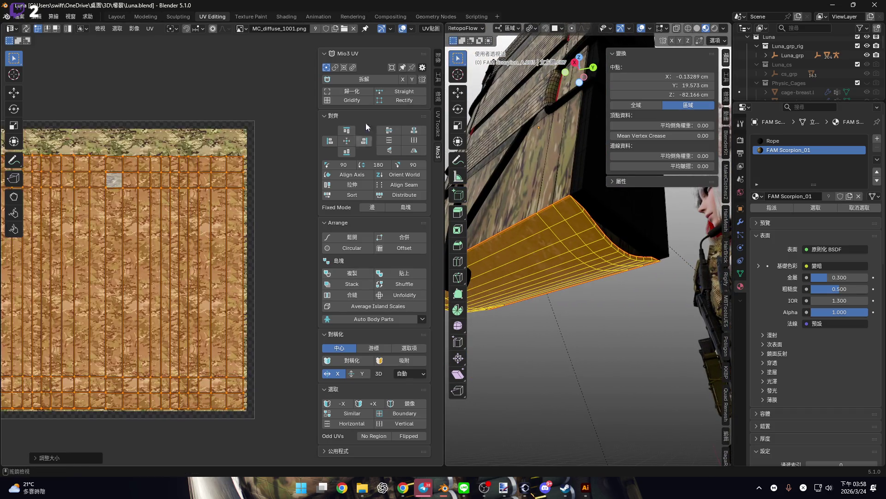
click(362, 90)
key(s)
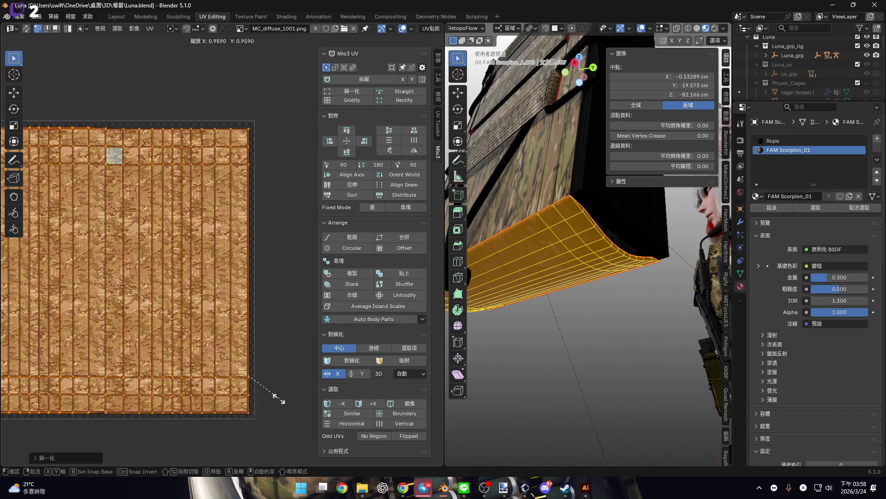
- Preview the camo texture with overlays off, then restore overlays and select the entire pouch mesh
click(641, 29)
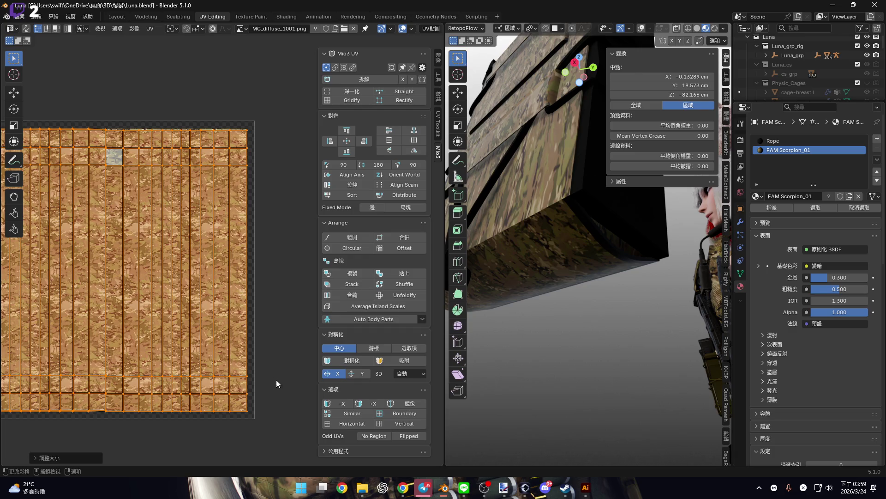
scroll(274, 349, left, 2)
click(642, 28)
middle_drag(572, 222, 589, 241)
key(a)
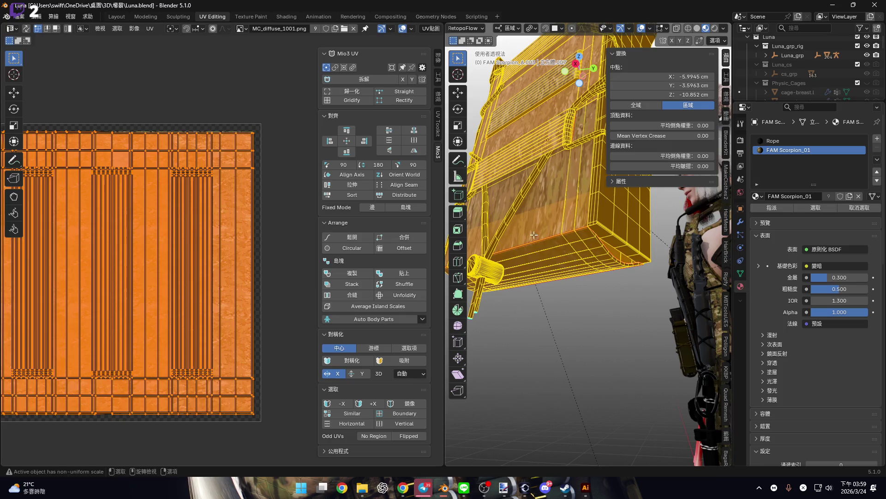
scroll(219, 259, down, 2)
mouse_move(600, 318)
middle_down()
mouse_move(641, 337)
mouse_move(614, 348)
middle_up()
click(592, 329)
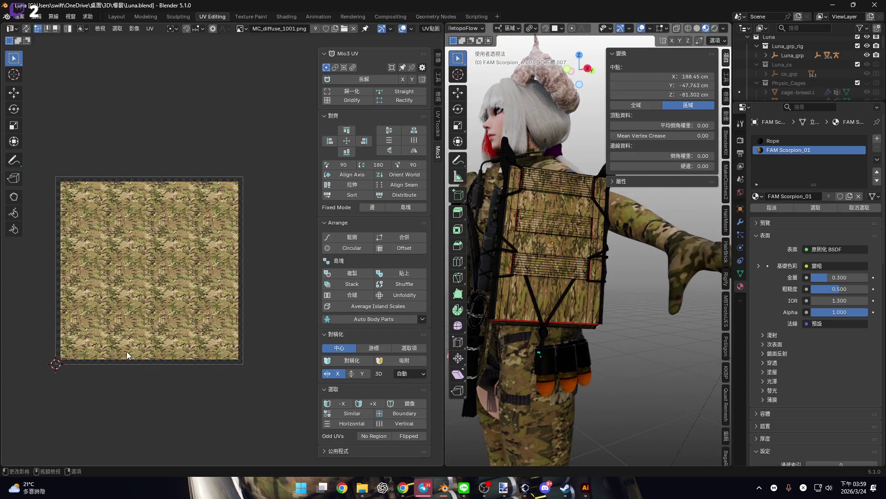
key(a)
scroll(240, 304, up, 3)
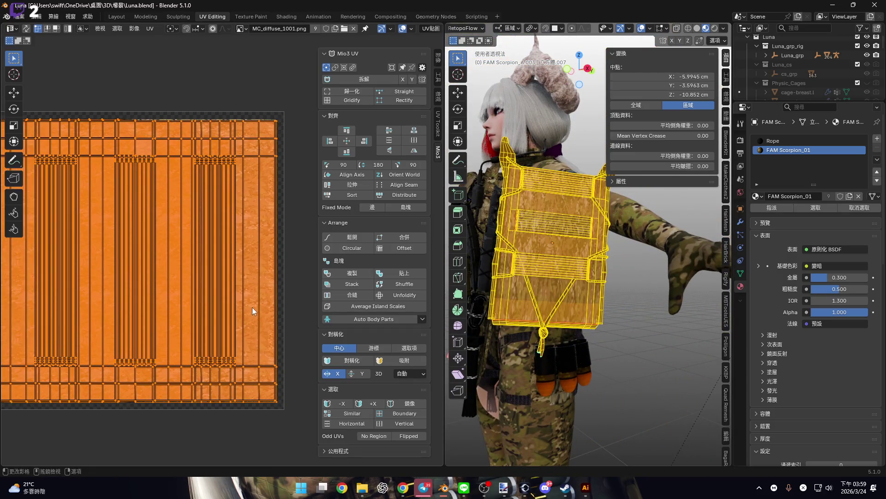
scroll(257, 310, down, 2)
scroll(92, 356, up, 6)
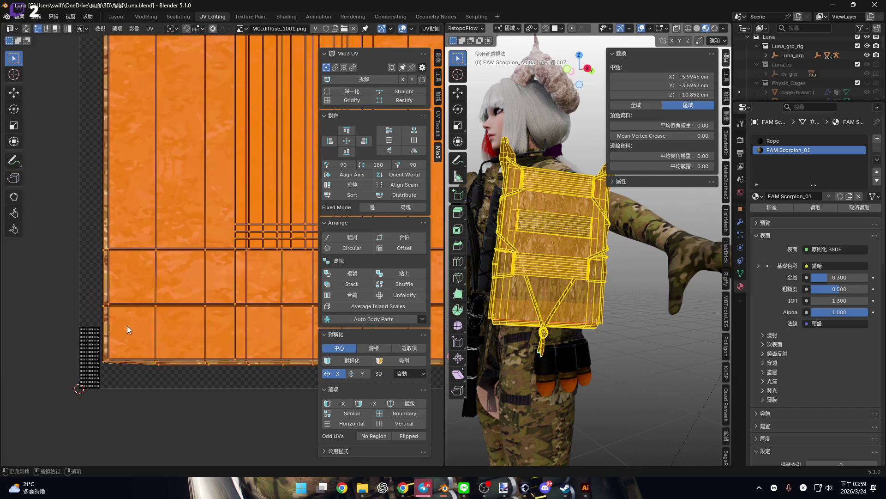
scroll(79, 344, up, 2)
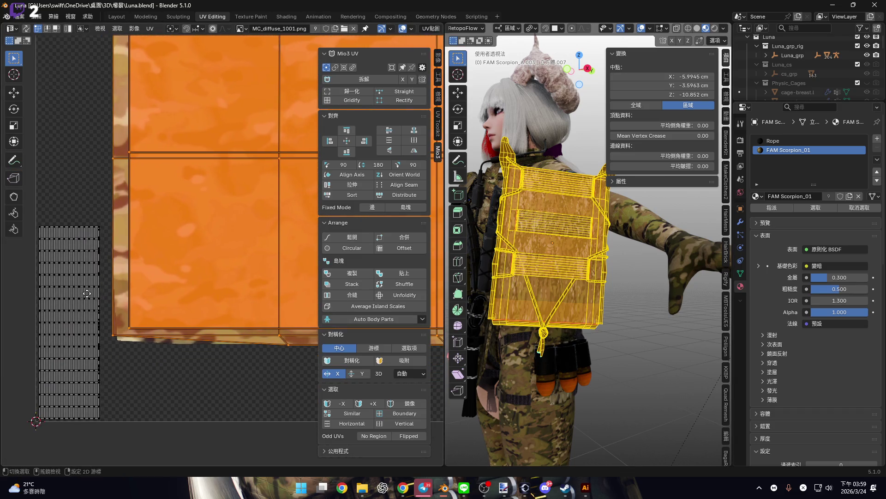
click(588, 69)
scroll(566, 312, up, 3)
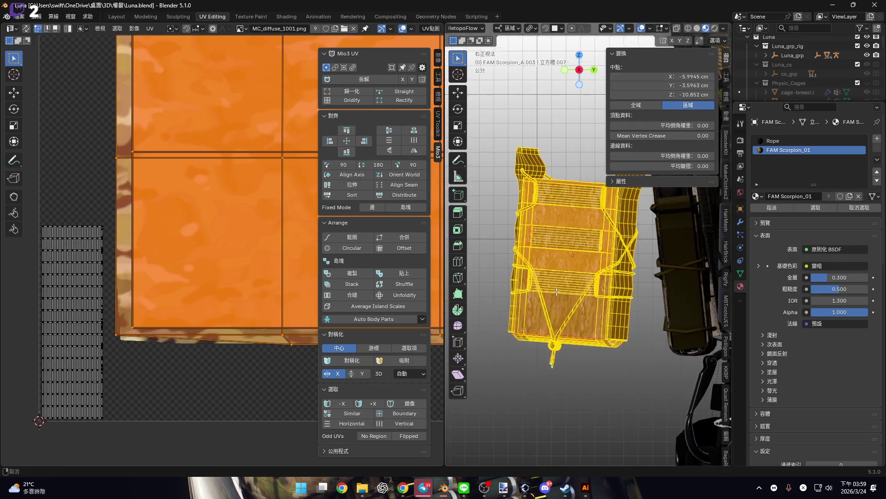
key(u)
click(566, 309)
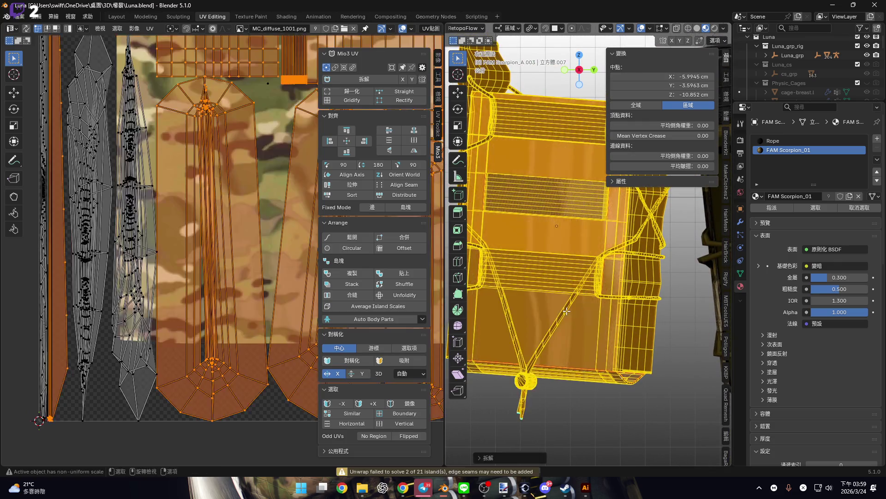
scroll(79, 347, down, 3)
scroll(80, 347, up, 3)
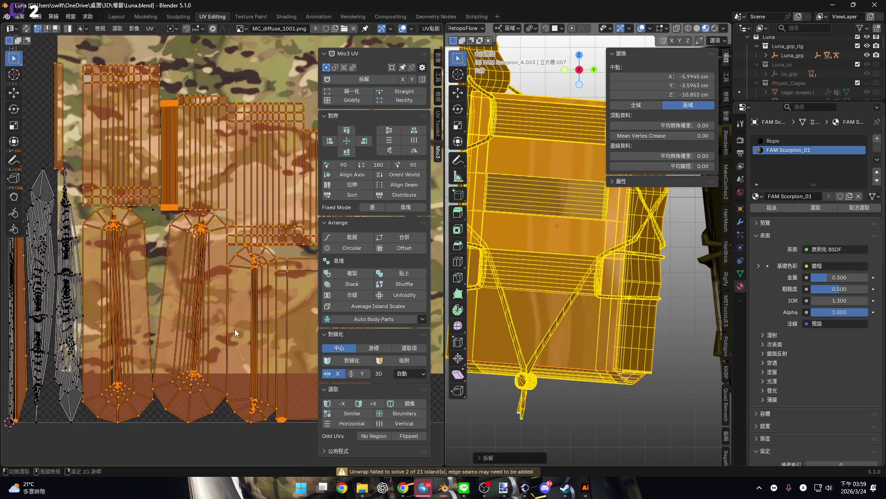
key(ctrl+z)
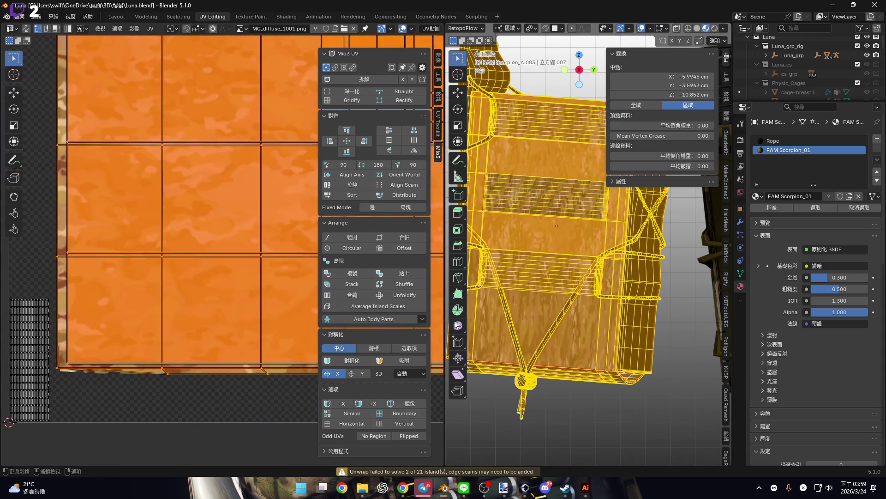
key(u)
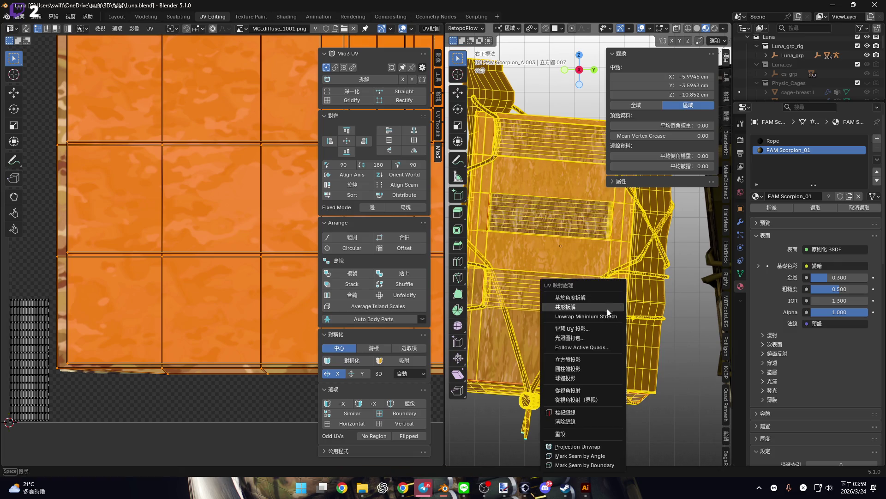
click(606, 308)
scroll(231, 326, down, 3)
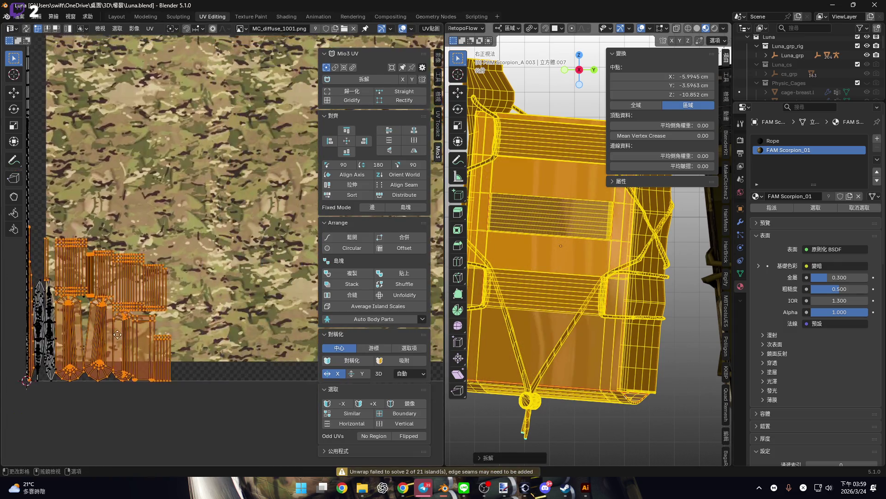
scroll(231, 326, up, 5)
middle_drag(318, 320, 266, 311)
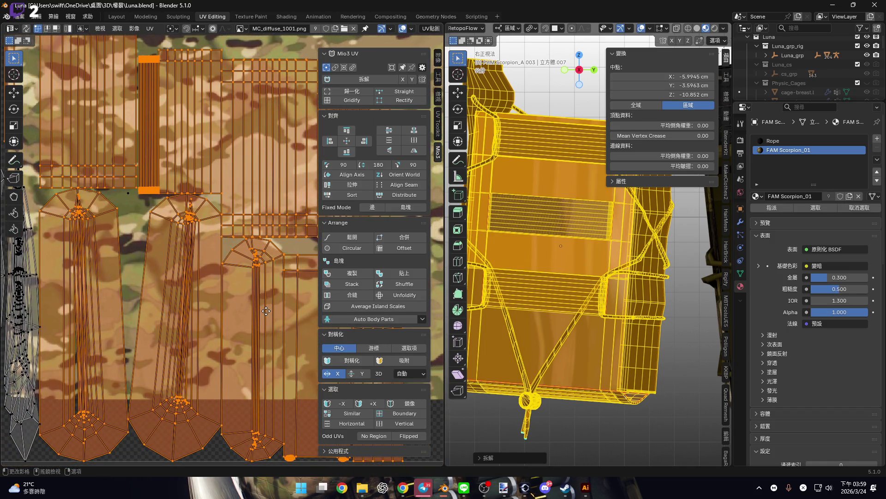
key(ctrl+z)
scroll(266, 311, up, 6)
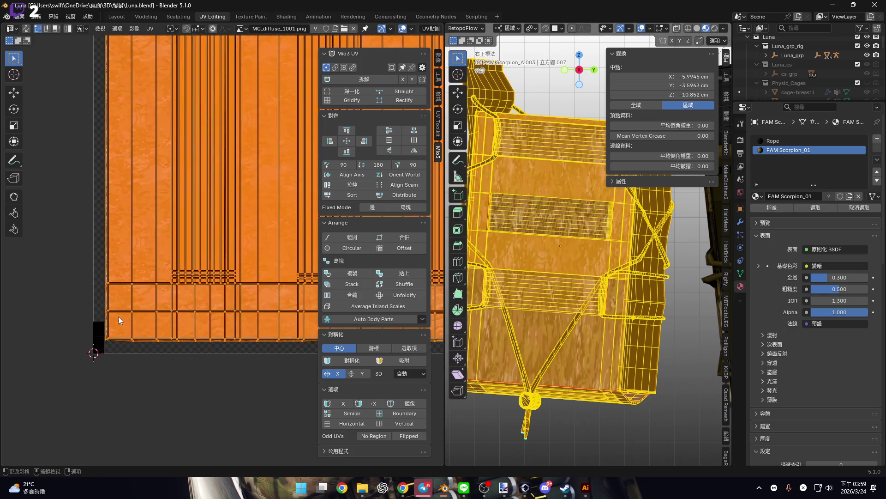
scroll(106, 331, down, 2)
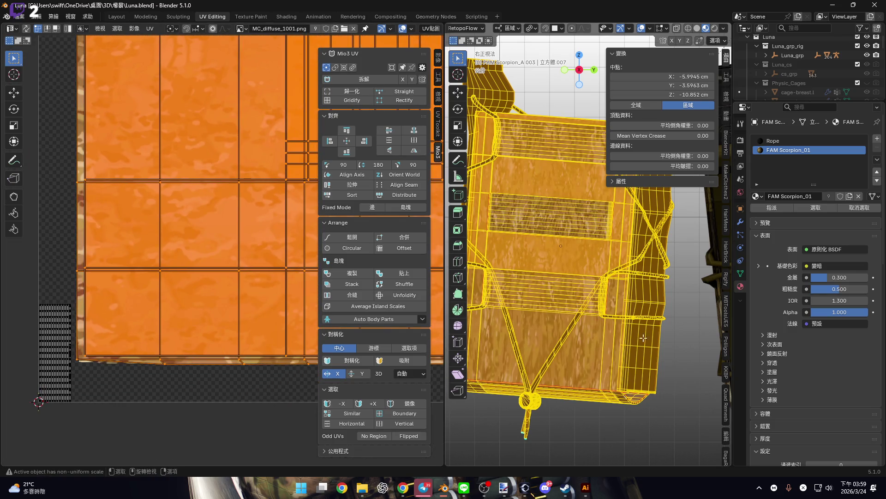
mouse_move(630, 340)
middle_down()
mouse_move(566, 282)
mouse_move(597, 199)
middle_up()
key(alt+a)
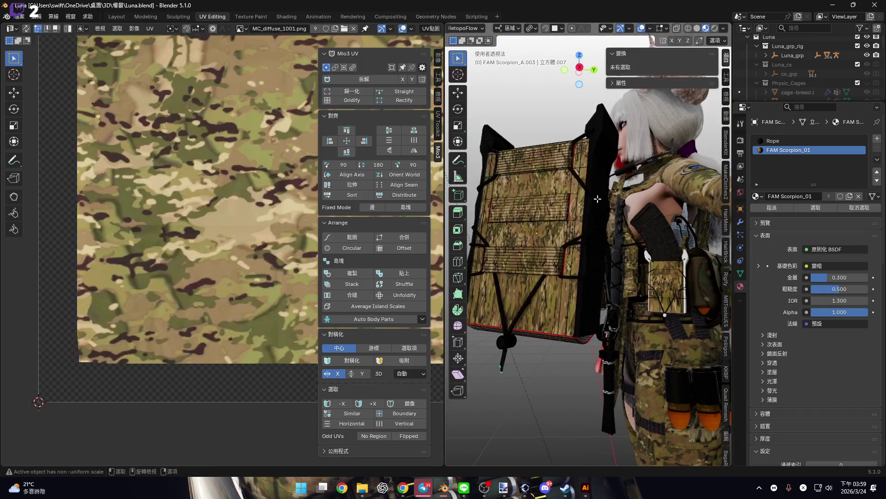
- Orbit around the camo-textured pouch to inspect it from below and other angles
middle_drag(598, 300, 575, 367)
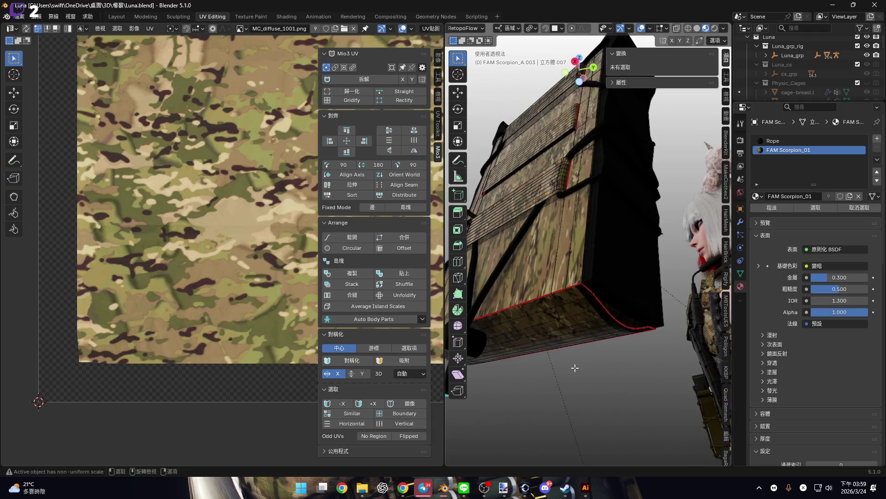
scroll(135, 306, down, 3)
middle_drag(573, 277, 588, 310)
mouse_move(572, 163)
middle_down()
mouse_move(572, 259)
mouse_move(631, 314)
middle_up()
- Return to the Layout workspace, exit local view, and enlarge the FAM Scorpion_01 shader node area
key(ctrl+Page_Up)
key(ctrl+Page_Up)
key(ctrl+Page_Up)
key(KP_Divide)
scroll(459, 272, up, 4)
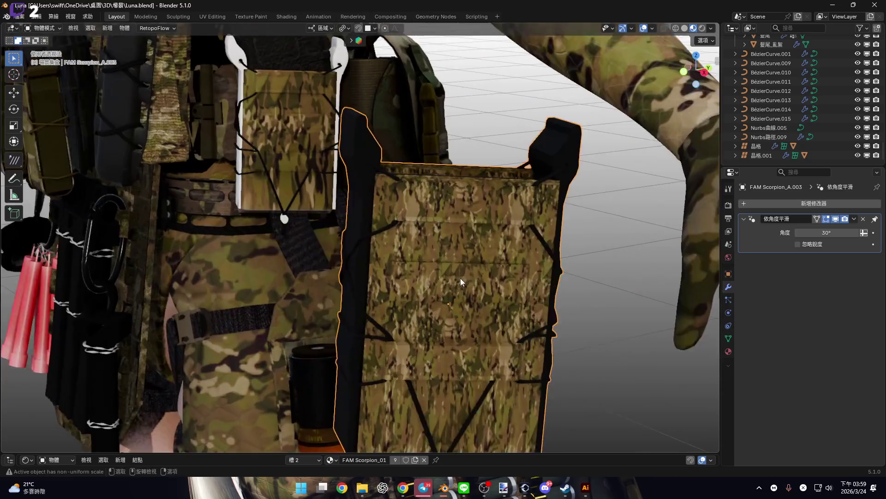
drag(466, 332, 464, 234)
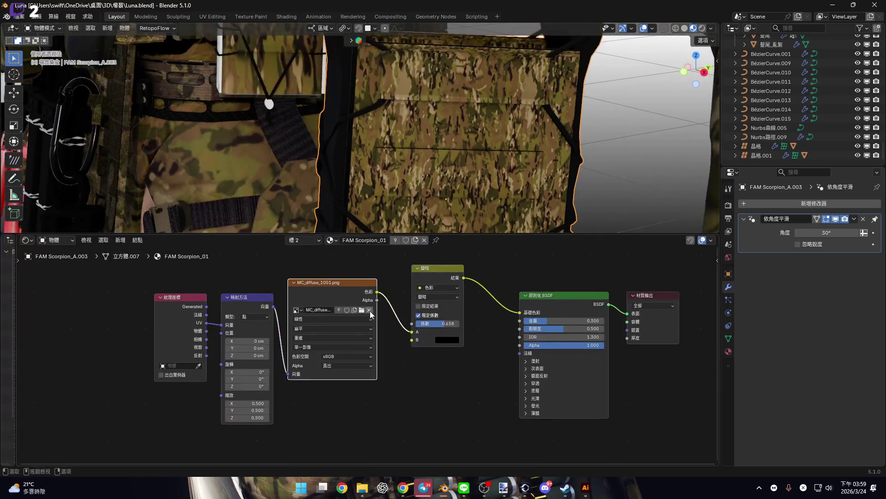
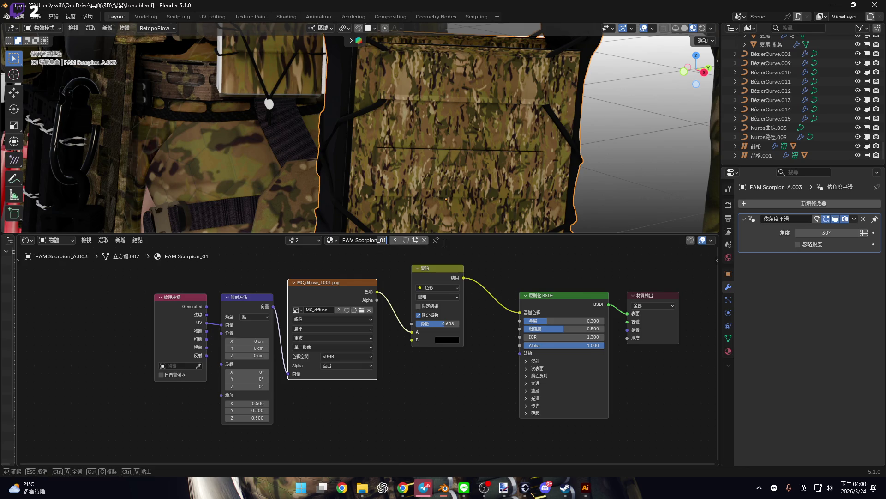
- Set the camouflage texture's Mapping scale to 0.1 on all three axes
key(Return)
key(Return)
scroll(436, 324, up, 3)
drag(302, 416, 310, 388)
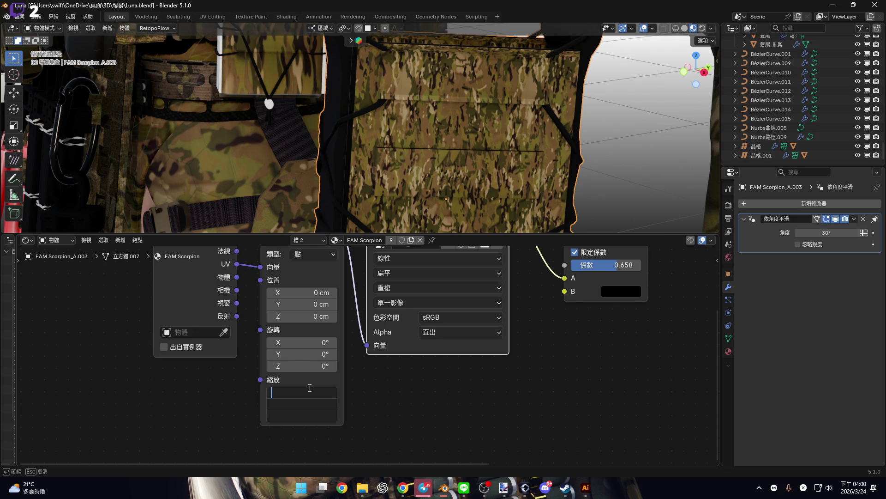
click(302, 392)
text(1)
key(Return)
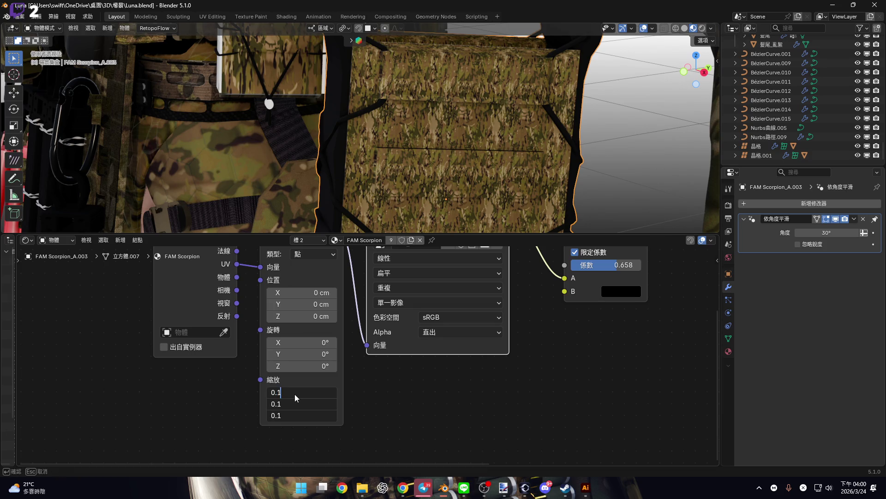
key(Return)
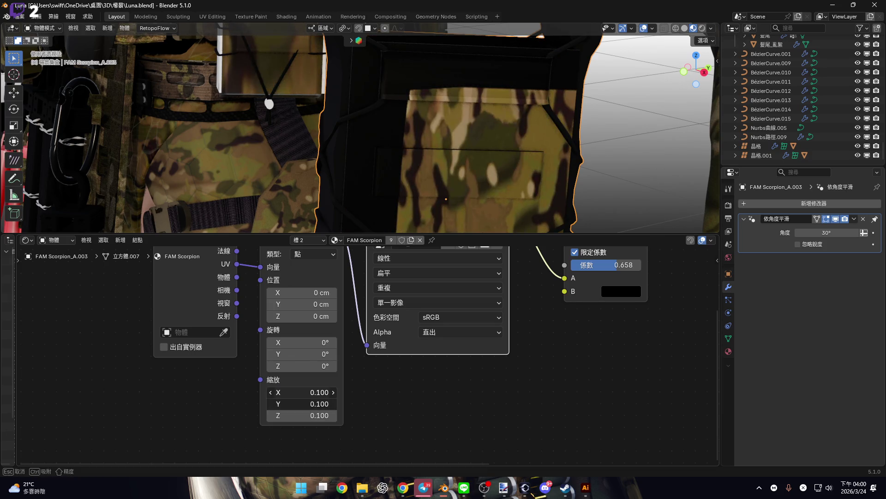
drag(302, 392, 337, 392)
mouse_move(491, 137)
middle_down()
mouse_move(471, 177)
mouse_move(478, 162)
mouse_move(448, 171)
middle_up()
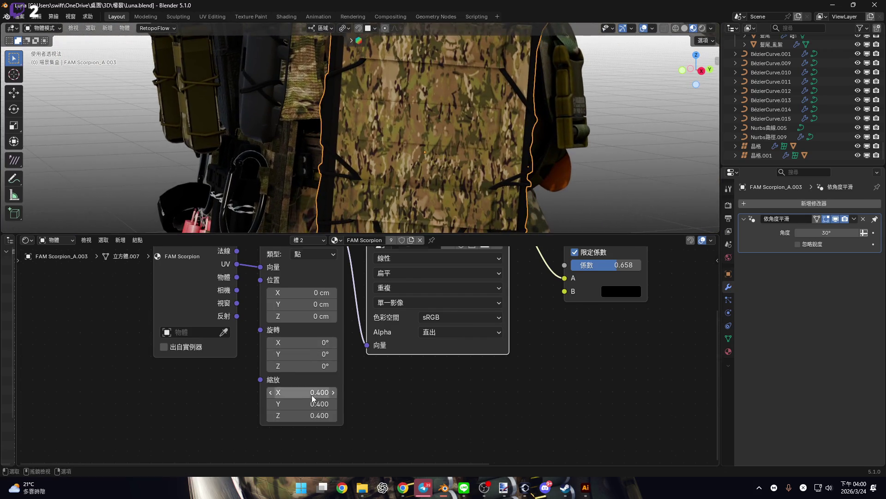
scroll(300, 397, up, 3)
mouse_move(277, 398)
mouse_down()
mouse_move(304, 398)
mouse_move(270, 400)
mouse_up()
key(Escape)
middle_drag(272, 298, 273, 342)
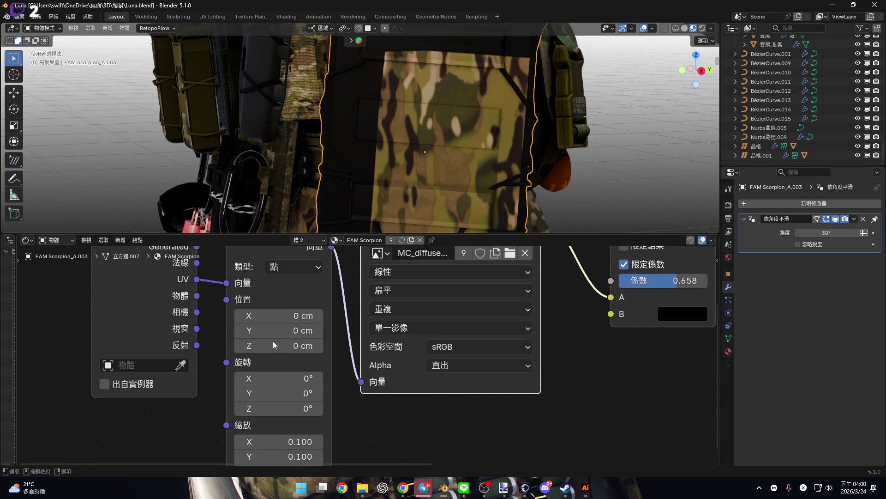
- Offset the texture mapping location by 5 cm on every axis, then begin moving the pouch
mouse_move(284, 316)
mouse_down()
mouse_move(263, 315)
mouse_move(298, 316)
mouse_move(290, 331)
mouse_up()
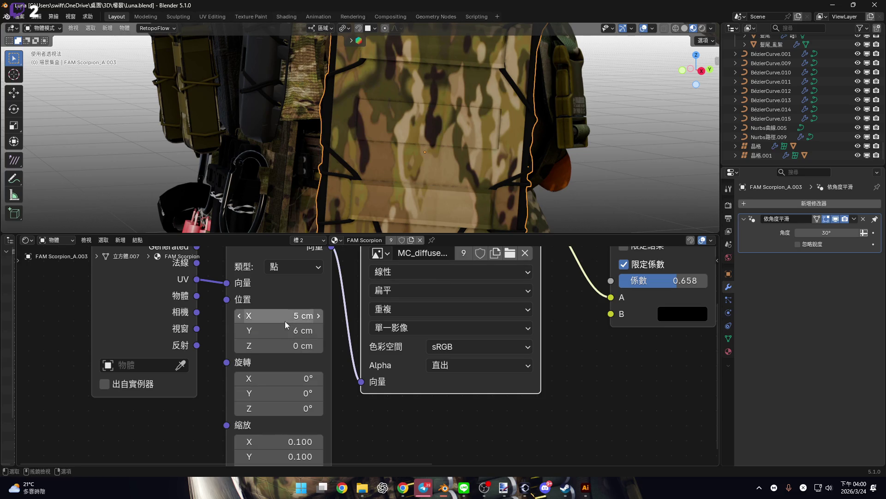
key(Return)
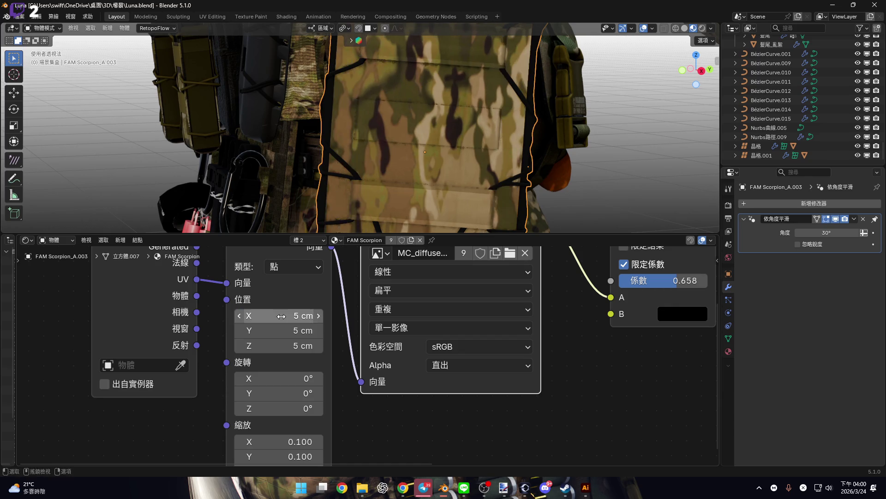
drag(574, 234, 573, 454)
mouse_move(453, 217)
middle_down()
mouse_move(437, 202)
mouse_move(465, 176)
mouse_move(424, 184)
mouse_move(602, 214)
mouse_move(444, 218)
mouse_move(459, 264)
mouse_move(479, 276)
mouse_move(457, 309)
middle_up()
key(g)
key(x)
- Move the pouch 50 cm along Y and frame it in front view
key(z)
text(y)
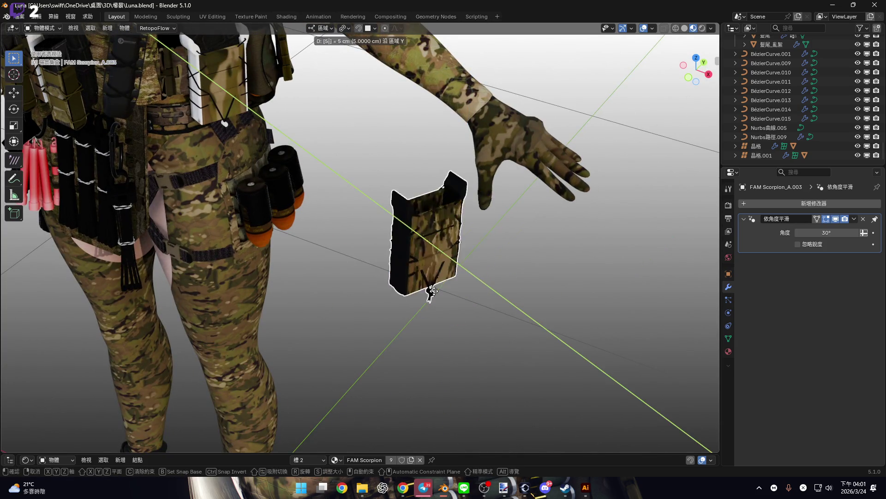
text(50)
key(Return)
key(KP_Decimal)
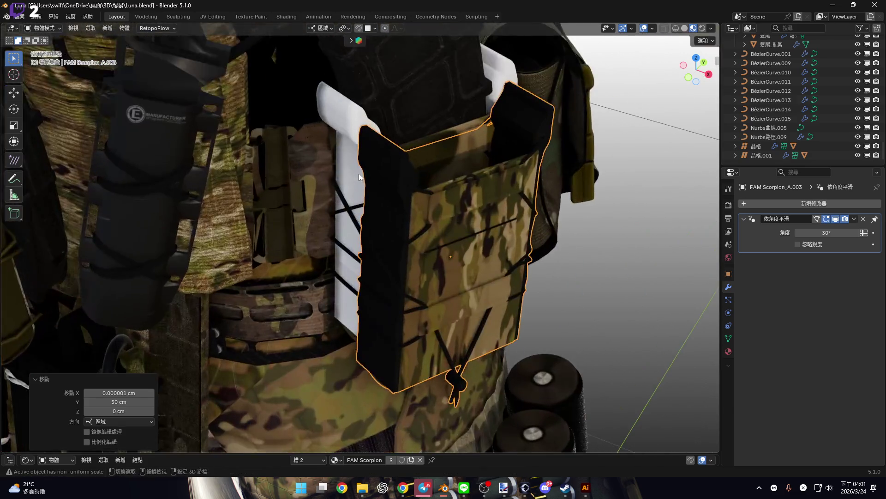
key(KP_1)
- Select the white object behind the pouch and unhide magazine CZ 807 Mag_A.003
click(372, 200)
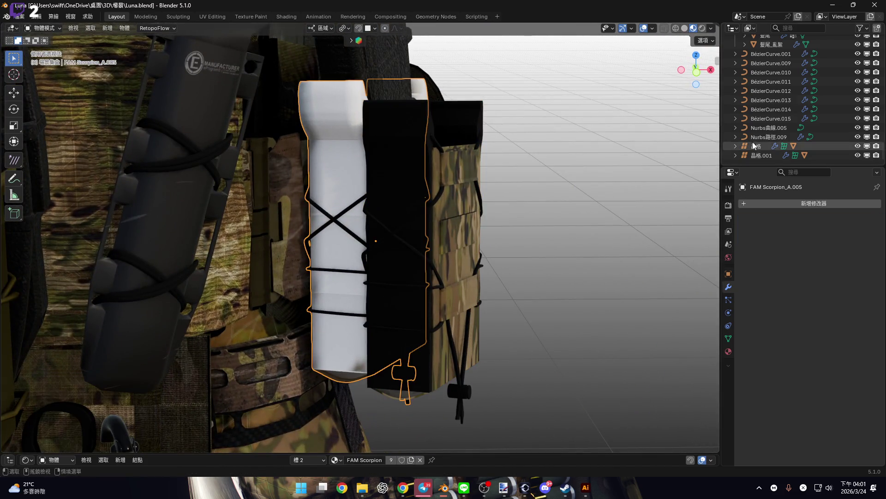
scroll(433, 224, down, 3)
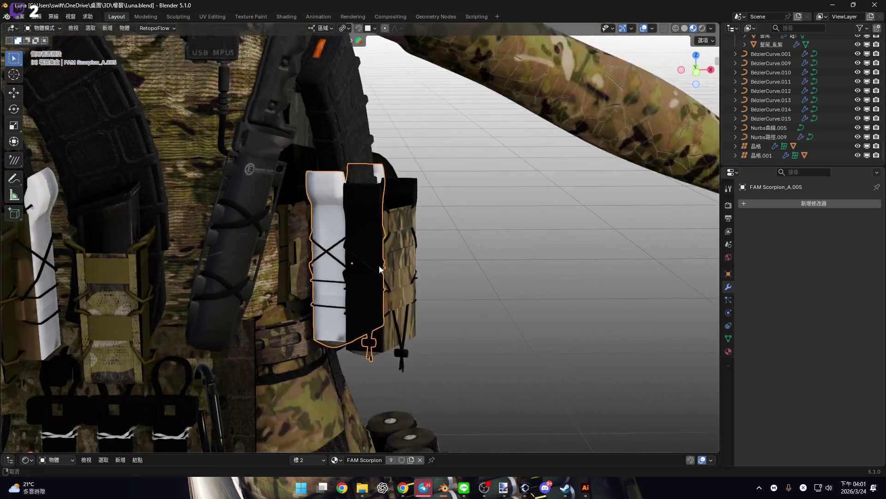
scroll(797, 109, down, 5)
key(KP_Decimal)
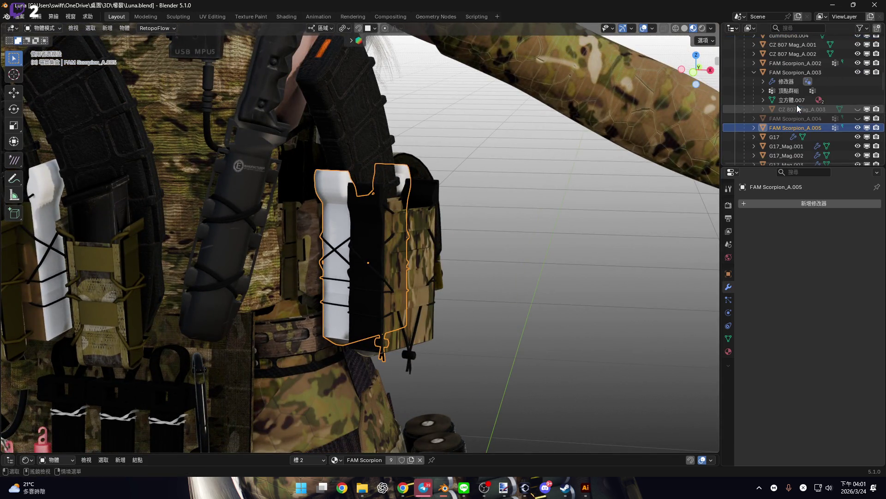
right_click(797, 134)
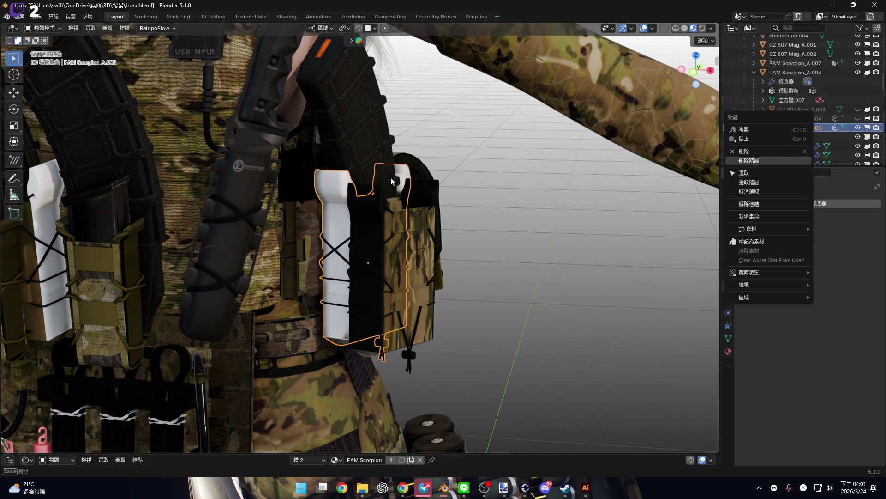
shift+scroll(391, 181, up, 2)
click(379, 187)
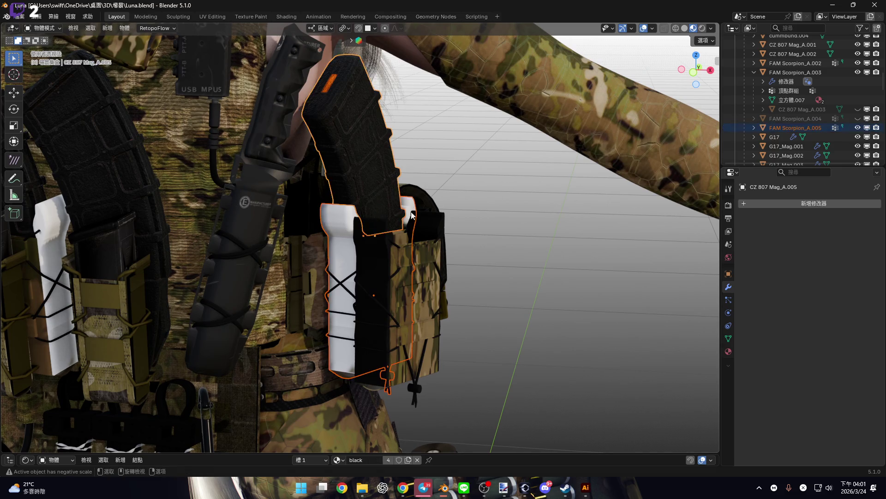
click(859, 109)
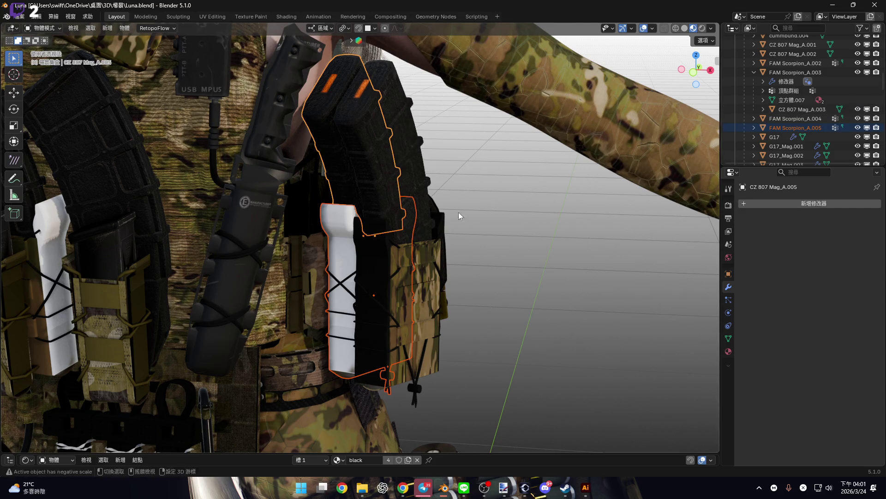
- Select FAM Scorpion_A.005 with magazines CZ 807 Mag_A.005, .001, .002 and pouch FAM Scorpion_A.002
shift+middle_drag(460, 216, 514, 174)
click(754, 73)
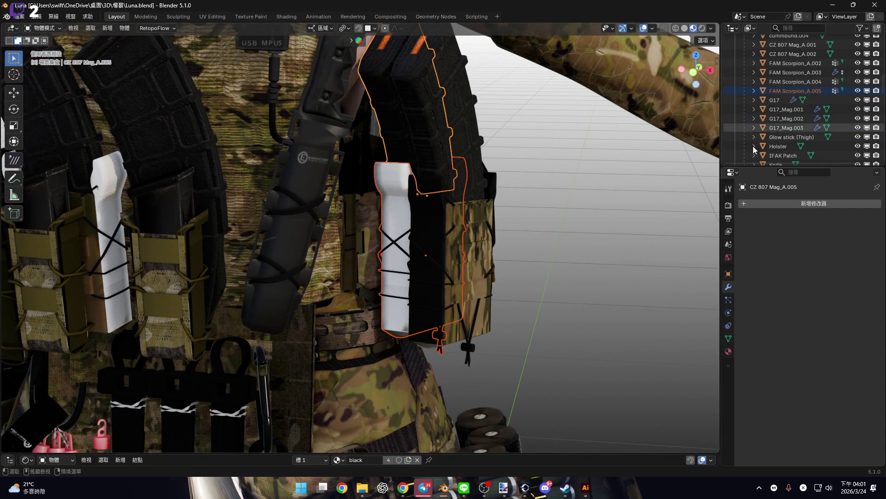
click(795, 91)
shift+middle_drag(397, 148, 406, 182)
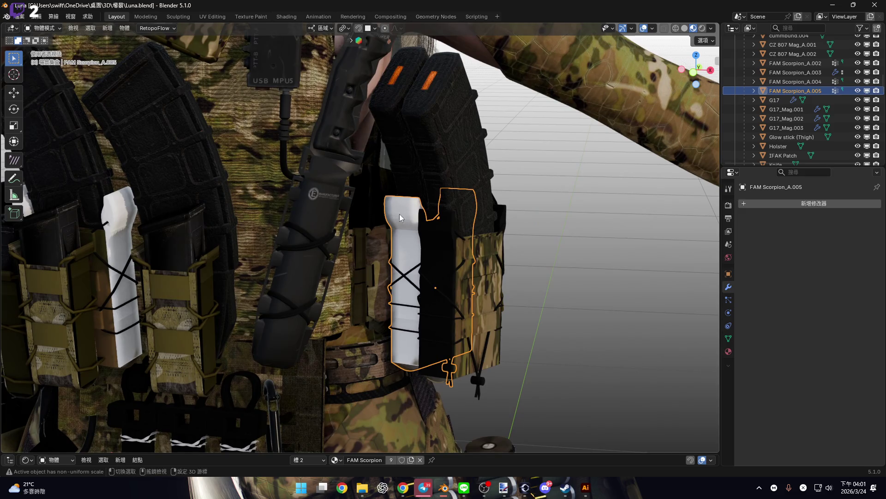
shift+click(399, 214)
scroll(399, 221, down, 5)
mouse_move(399, 221)
middle_down()
mouse_move(342, 232)
mouse_move(365, 236)
middle_up()
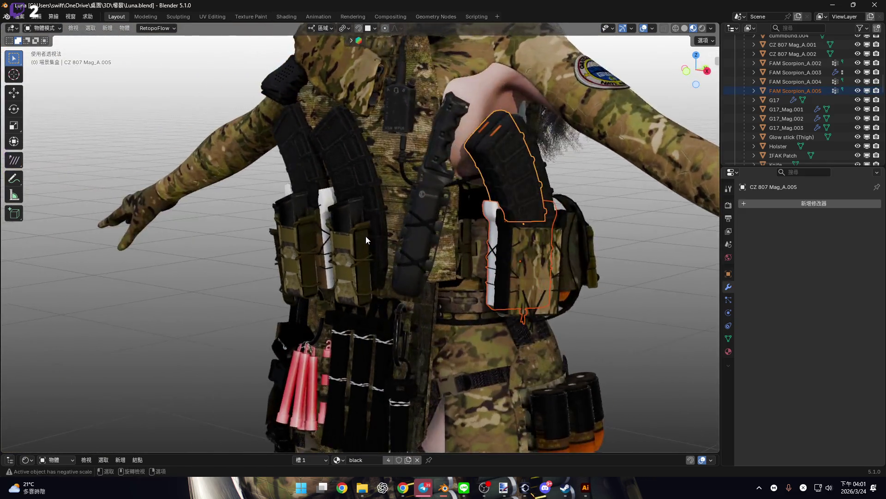
scroll(369, 240, up, 4)
shift+click(386, 224)
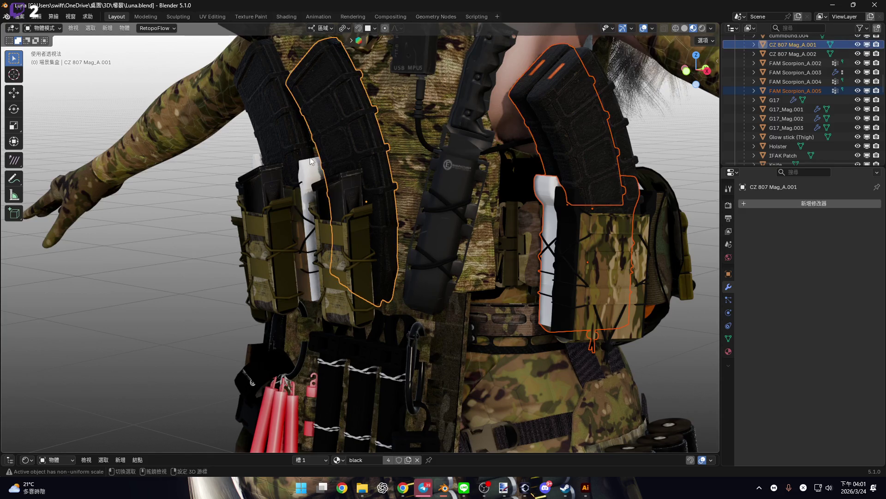
shift+click(319, 222)
shift+click(319, 223)
- Inspect the right magazine pouch up close and open the object context menu
mouse_move(319, 223)
middle_down()
mouse_move(443, 212)
mouse_move(533, 162)
middle_up()
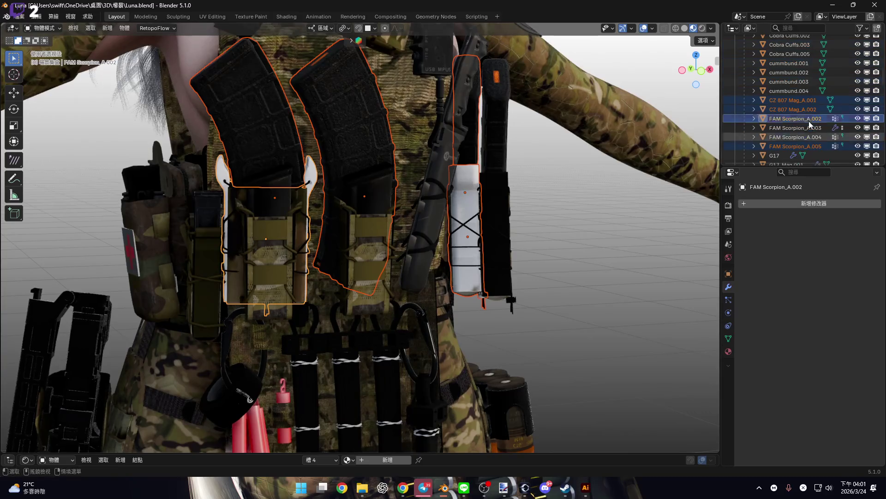
scroll(808, 121, down, 5)
mouse_move(174, 280)
shift+middle_down()
mouse_move(382, 192)
mouse_move(351, 214)
mouse_move(311, 216)
shift+middle_up()
scroll(392, 199, down, 5)
scroll(362, 237, up, 2)
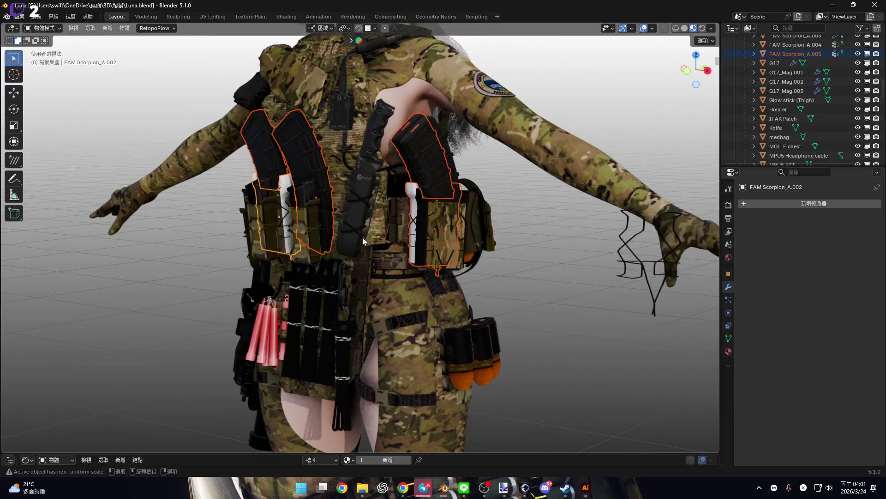
middle_drag(442, 260, 417, 257)
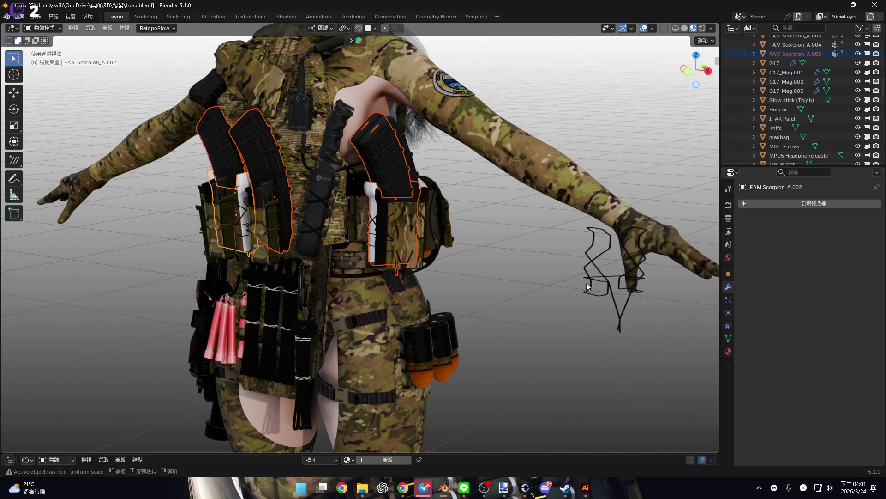
scroll(411, 245, up, 5)
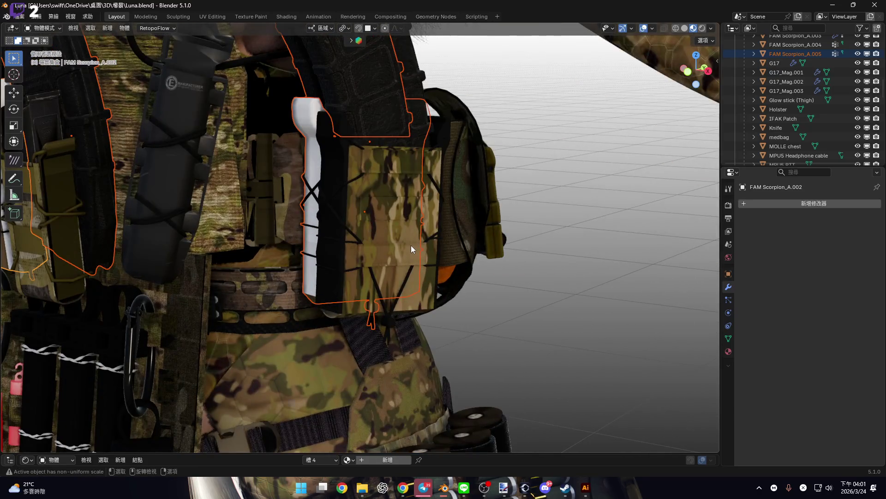
ctrl+middle_drag(410, 246, 425, 276)
right_click(424, 276)
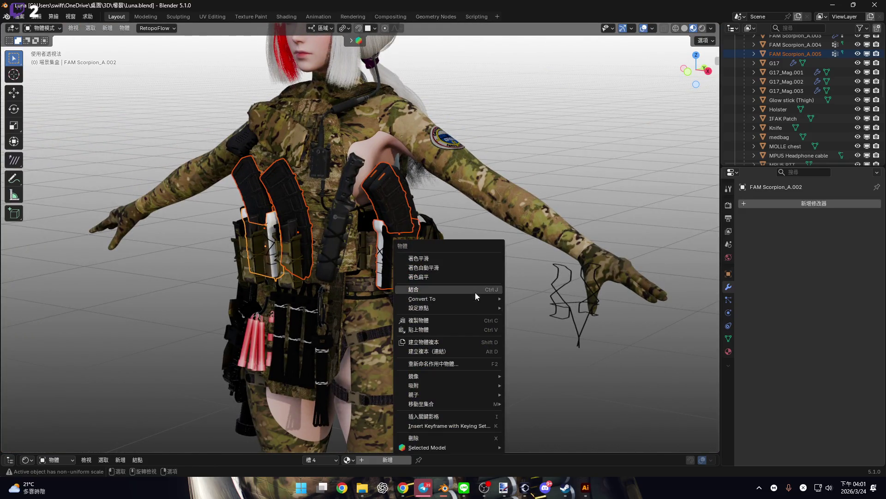
- Delete the stray wire object FAM Scorpion_A.004
right_click(801, 54)
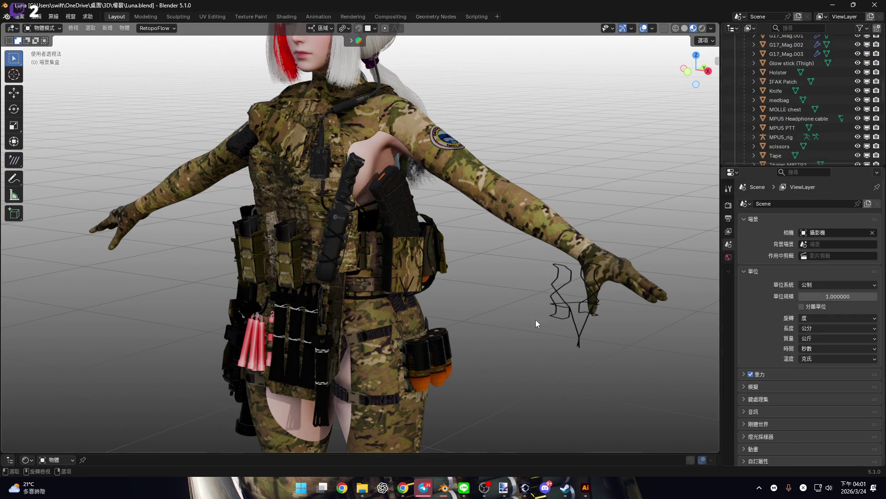
click(592, 353)
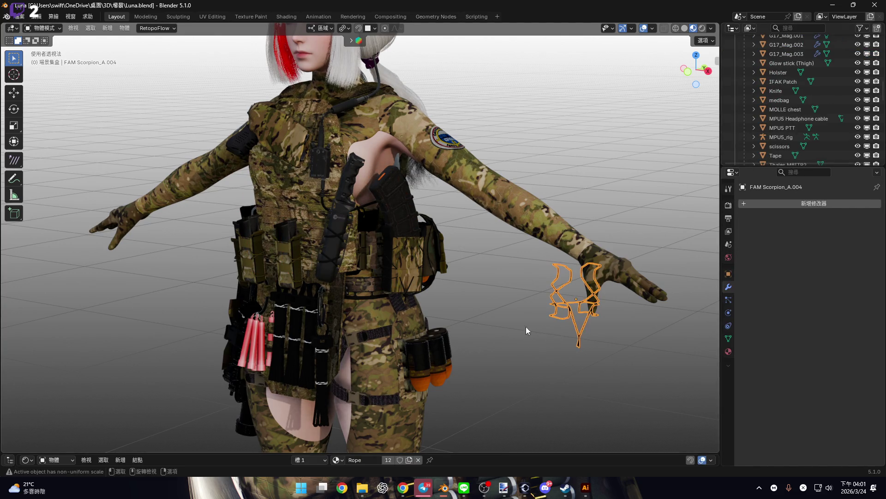
scroll(780, 129, down, 8)
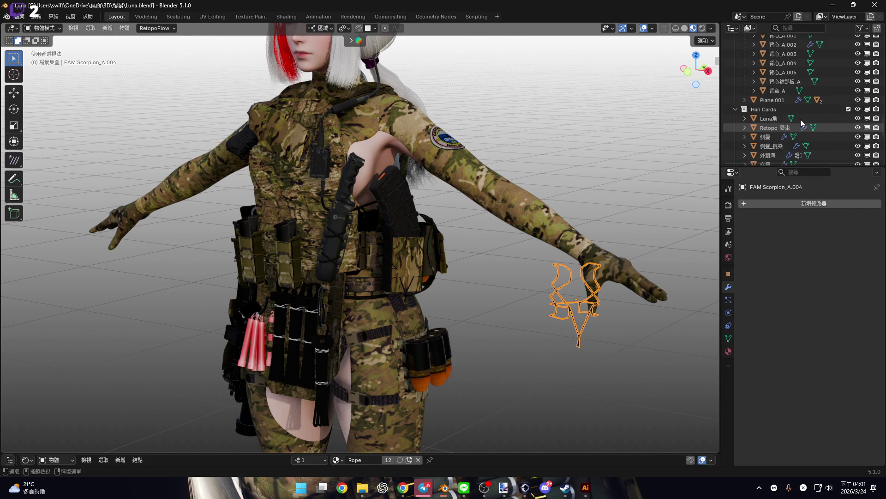
scroll(800, 119, up, 8)
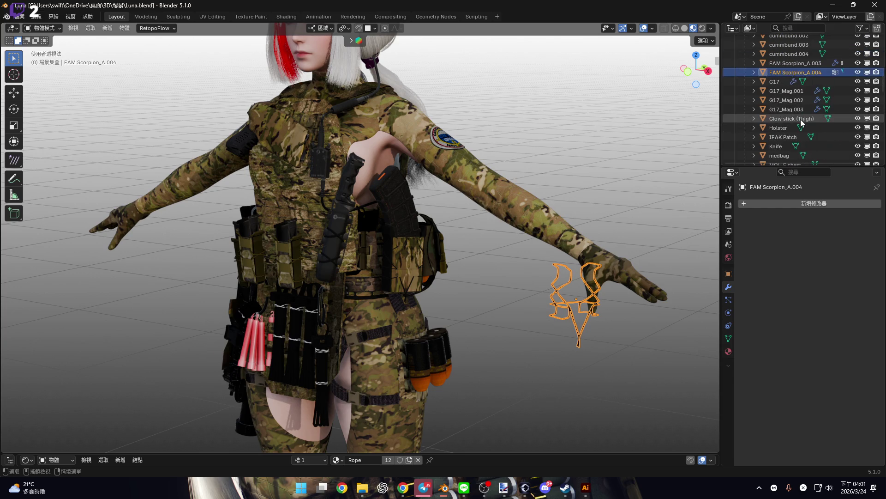
right_click(795, 72)
click(777, 70)
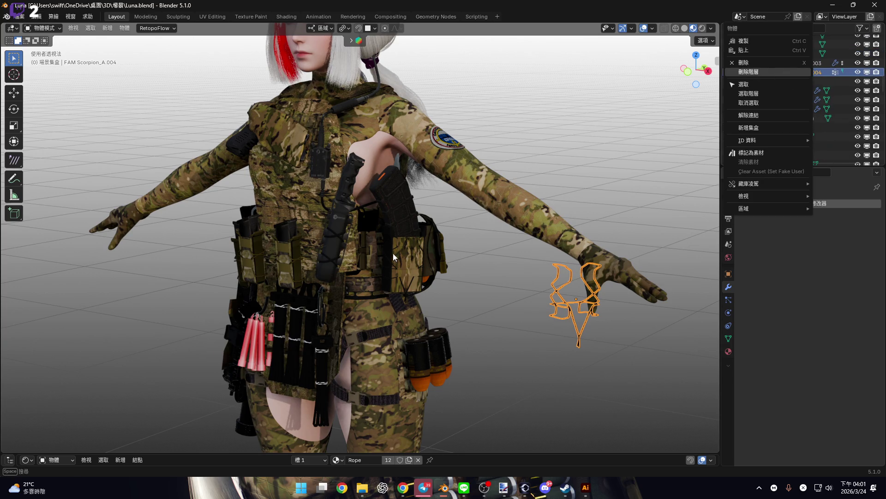
scroll(402, 244, up, 6)
scroll(403, 250, down, 8)
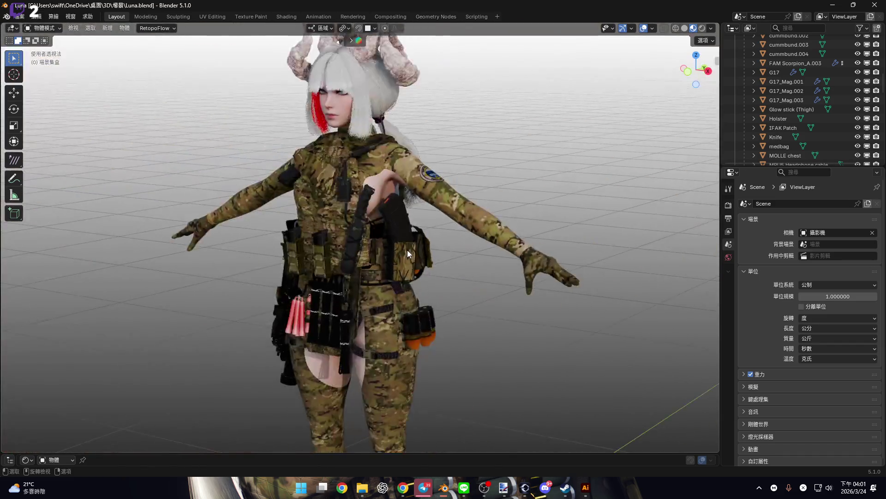
scroll(407, 250, up, 8)
- Reposition the FAM Scorpion_A.003 pouch on the vest
click(422, 278)
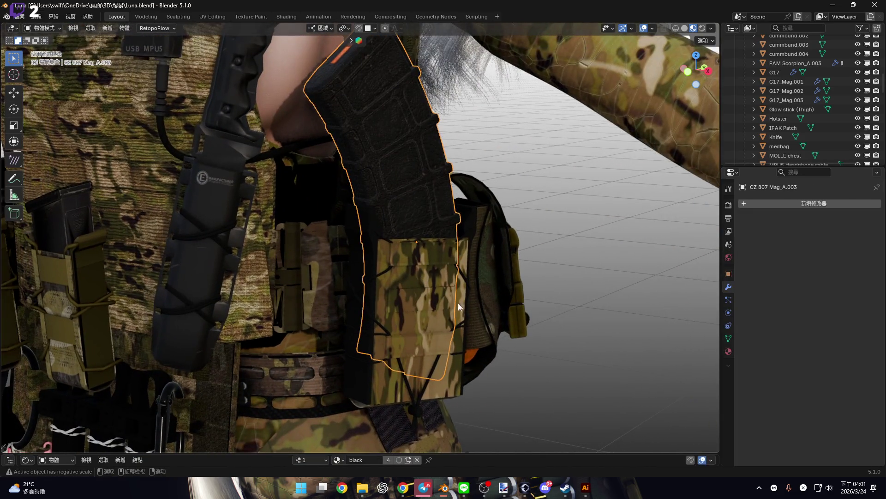
key(g)
click(466, 291)
mouse_move(441, 311)
shift+middle_down()
mouse_move(466, 318)
mouse_move(468, 306)
mouse_move(417, 283)
mouse_move(525, 342)
shift+middle_up()
- Duplicate the CZ 807 Mag_A.001 magazine and pouch in place and start moving the copy along local Y
click(453, 300)
key(g)
right_click(456, 298)
key(g)
key(y)
key(y)
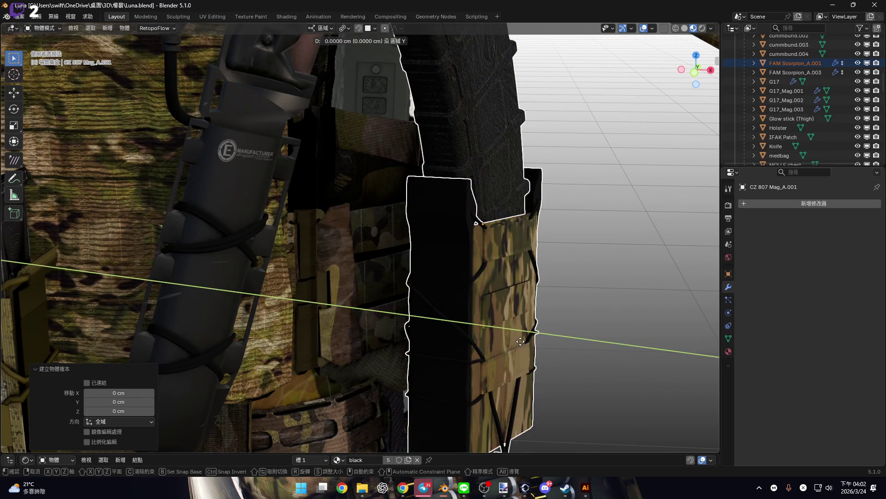
- Confirm the copy's Y offset and switch the viewport to Solid shading
click(429, 286)
click(684, 28)
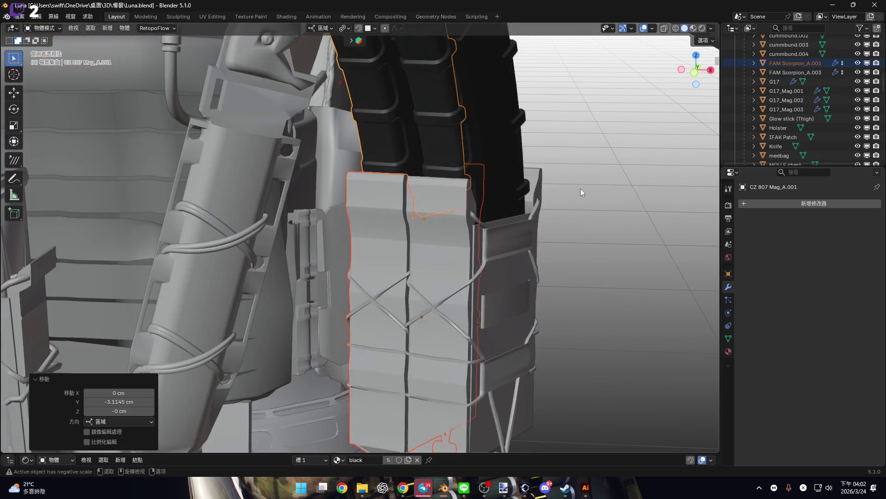
scroll(437, 274, up, 2)
scroll(397, 303, down, 5)
scroll(495, 265, down, 3)
mouse_move(495, 265)
middle_down()
mouse_move(459, 270)
mouse_move(503, 278)
middle_up()
scroll(503, 279, up, 2)
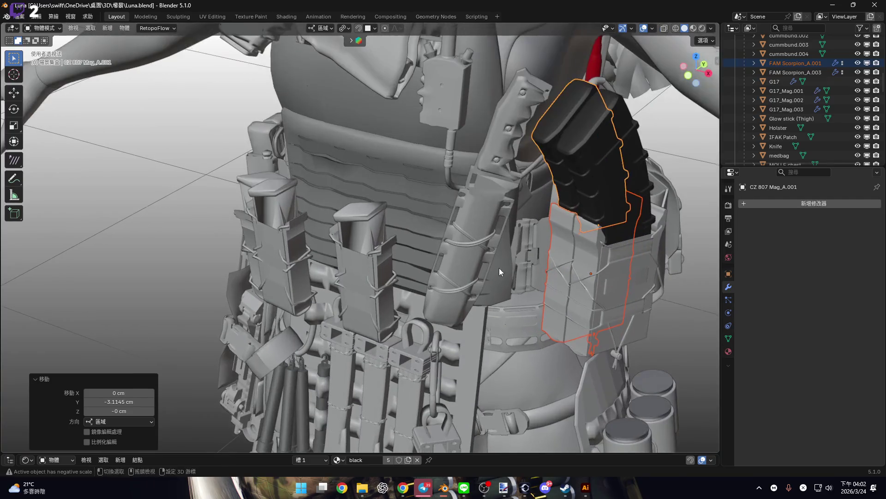
- Duplicate the magazine and pouch again, placing the copy 22.763 cm along X
key(shift+d)
key(x)
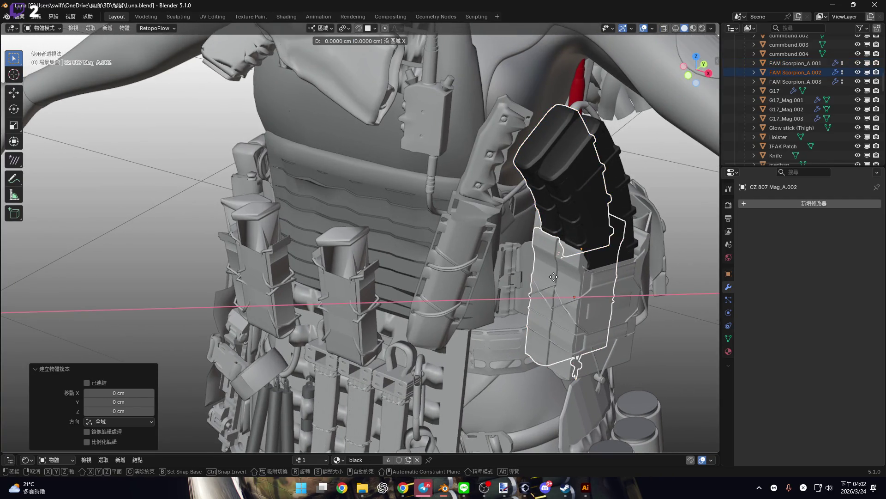
click(348, 304)
mouse_move(347, 303)
middle_down()
mouse_move(404, 308)
mouse_move(463, 284)
mouse_move(496, 300)
middle_up()
key(g)
key(Escape)
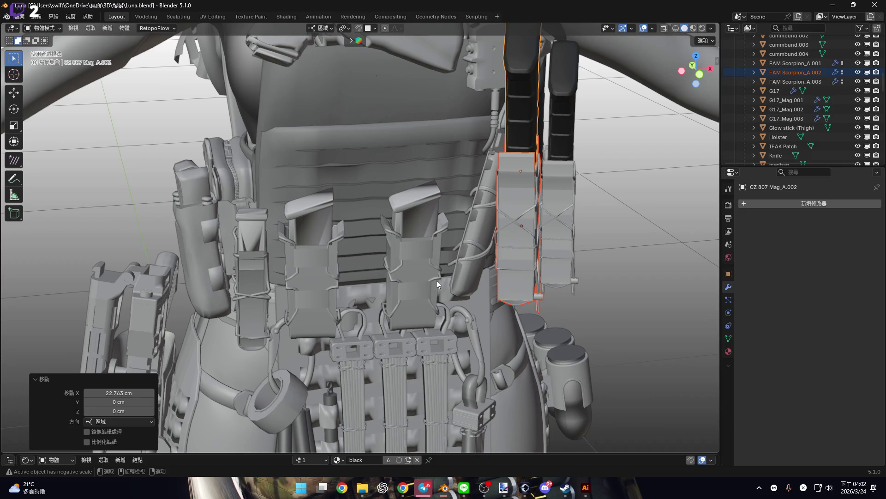
- Turn on snapping and snap the copy onto the centre pouch
click(358, 29)
middle_drag(356, 175, 377, 199)
key(g)
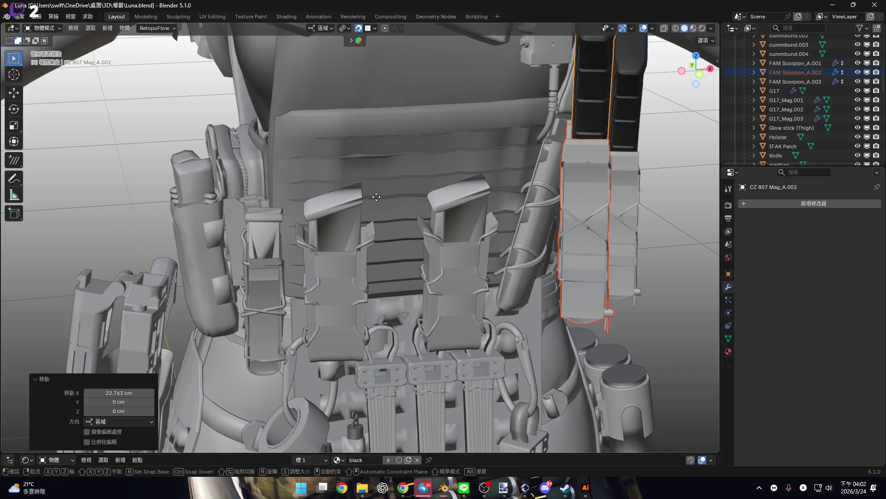
click(377, 200)
click(374, 29)
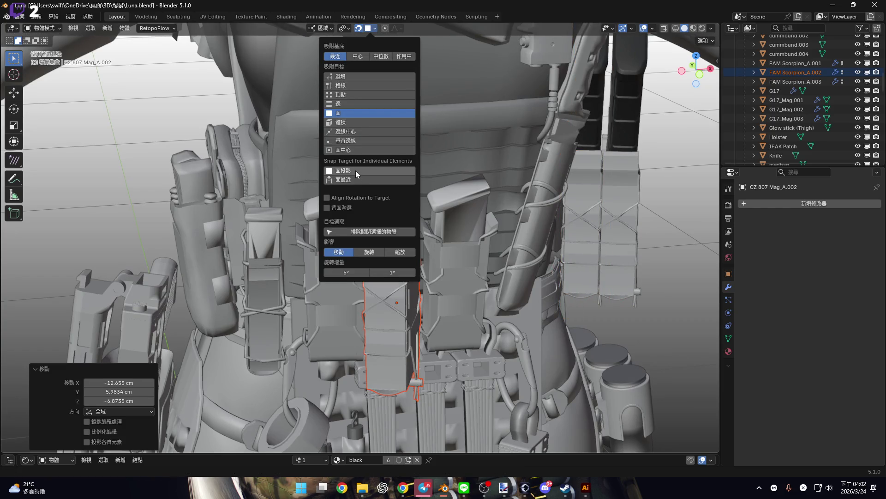
scroll(352, 203, up, 5)
scroll(397, 164, down, 4)
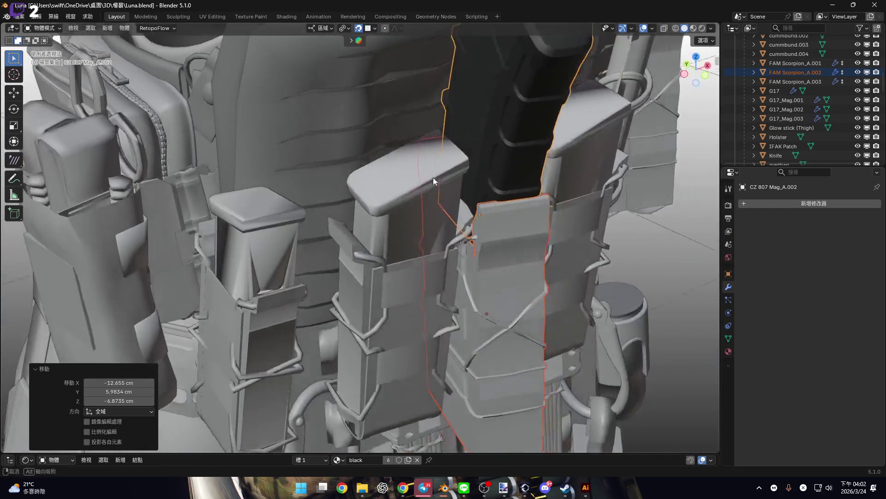
middle_drag(433, 177, 428, 168)
- Try moving the magazine under different snapping options, cancelling each attempt
key(g)
right_click(374, 135)
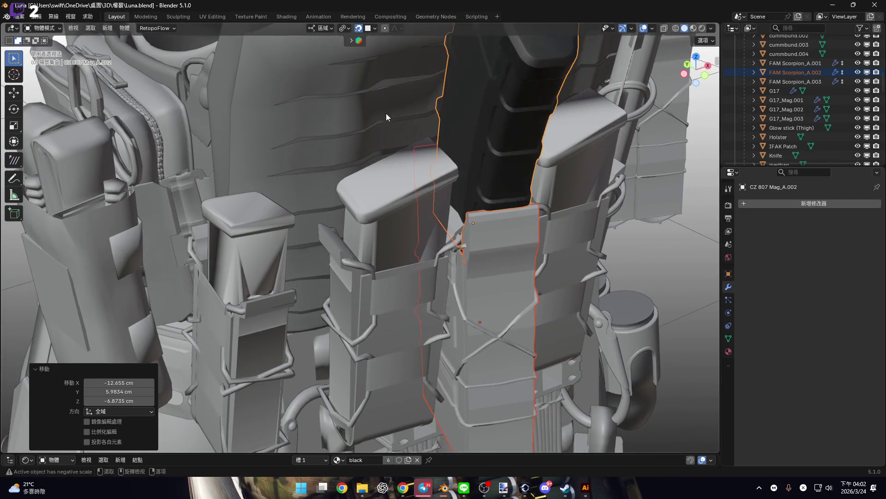
scroll(385, 74, up, 2)
click(374, 28)
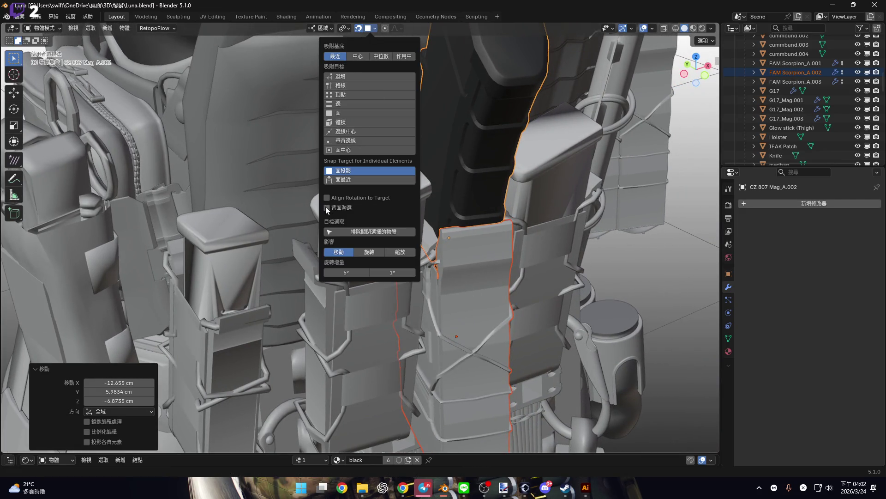
key(g)
right_click(377, 159)
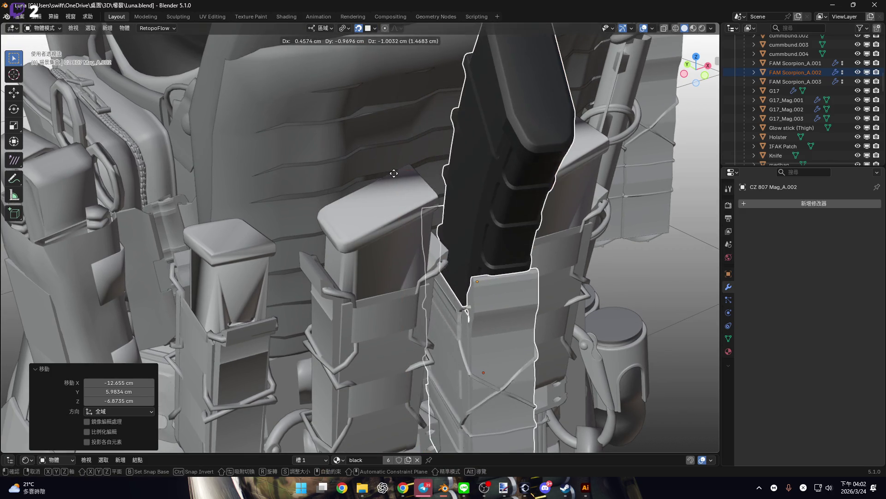
click(369, 28)
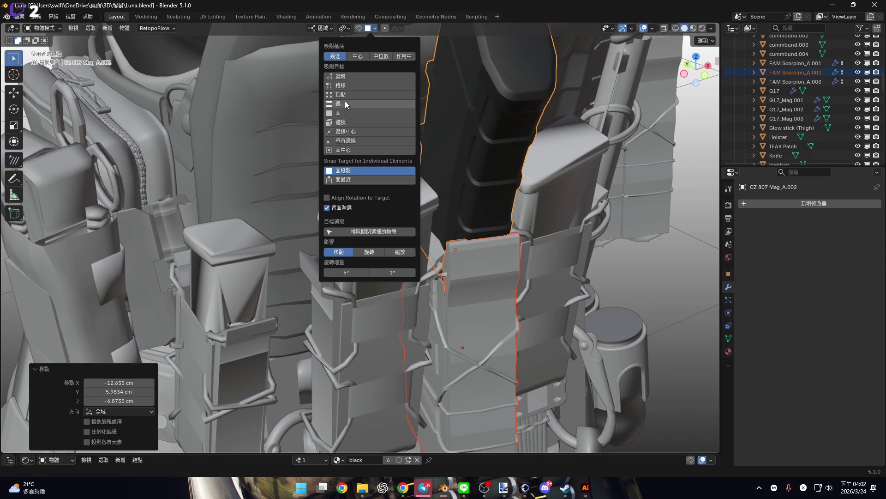
scroll(436, 204, down, 3)
middle_drag(436, 205, 408, 193)
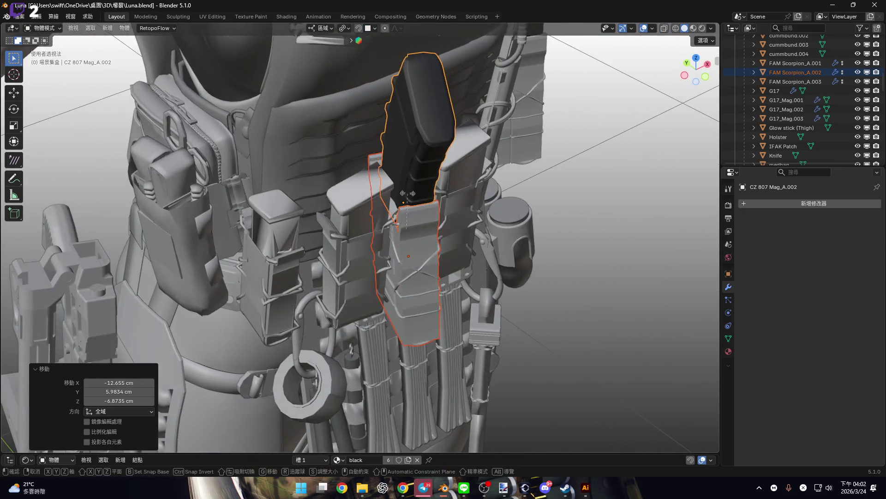
- Turn the FAM Scorpion_A.002 pouch −76.1° about its local Z axis
key(r)
key(z)
key(Escape)
click(397, 258)
middle_drag(416, 240, 462, 228)
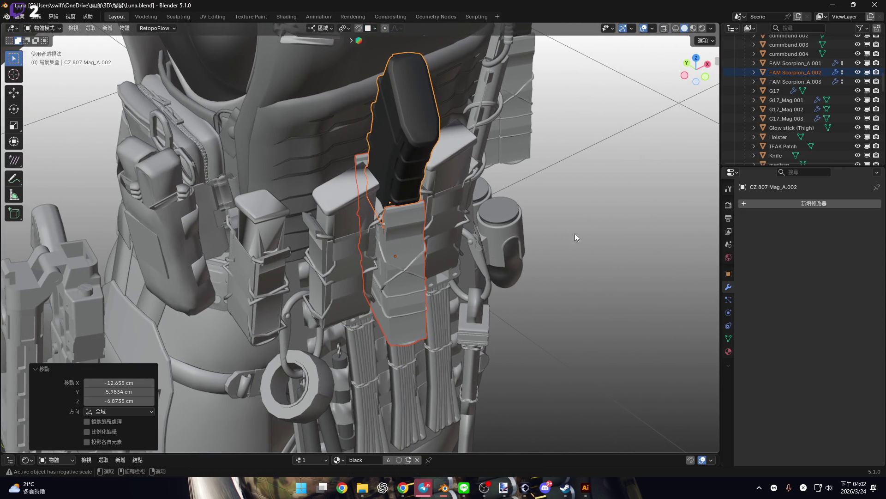
key(r)
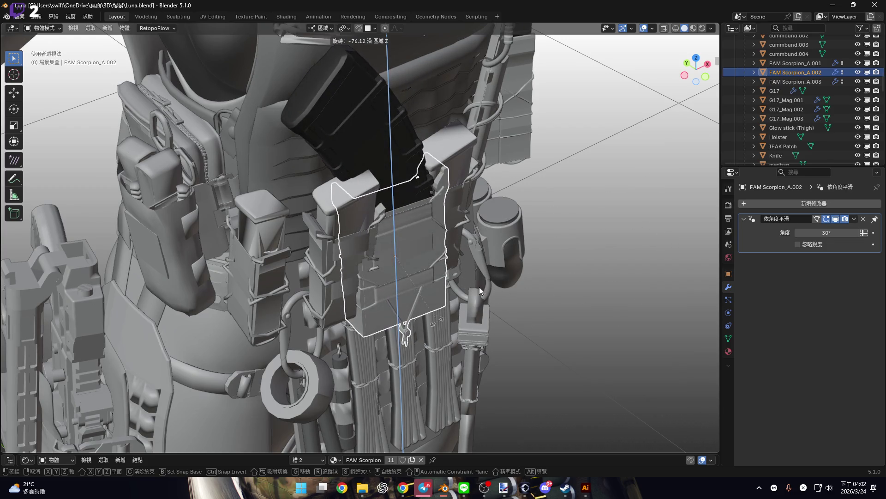
click(479, 286)
- From the side view, tilt the pouch by −2.79°
click(684, 75)
scroll(461, 187, up, 3)
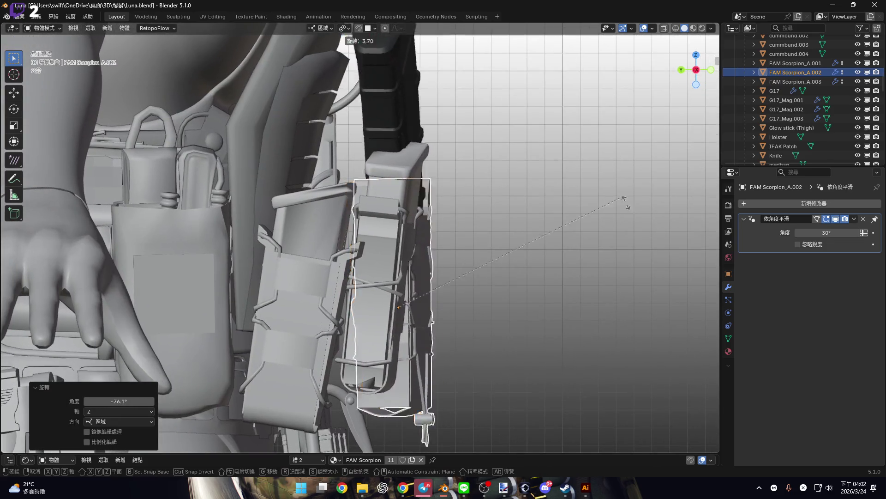
key(r)
click(531, 280)
key(r)
click(463, 272)
- In front view, turn the pouch 5.74° about Z and shift it 5.7988 cm along Y
key(KP_1)
key(r)
key(z)
key(z)
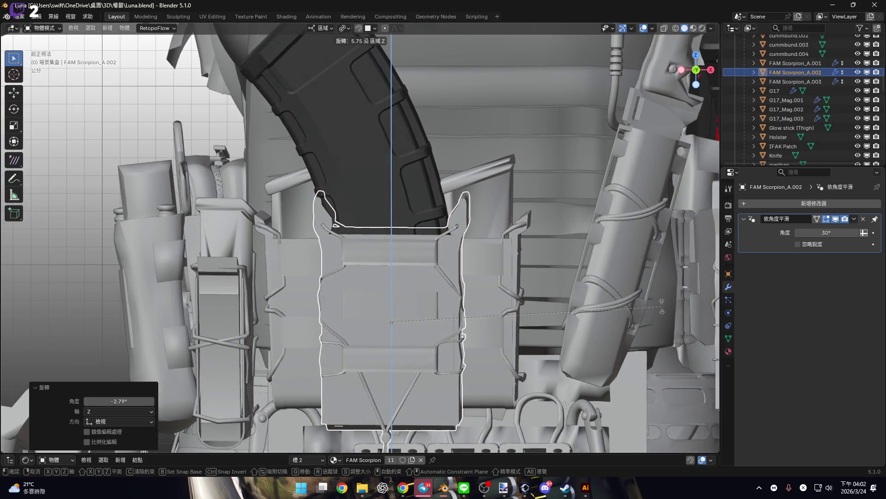
click(467, 239)
middle_drag(468, 239, 512, 254)
key(g)
key(y)
key(y)
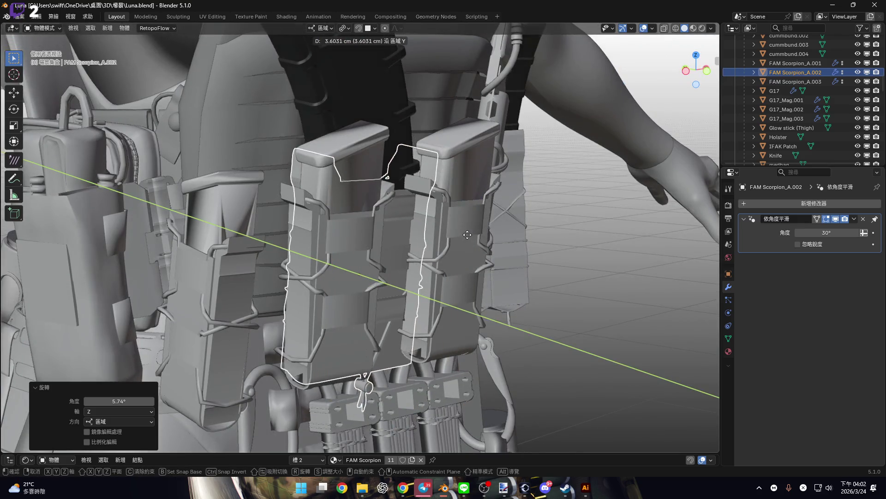
click(467, 210)
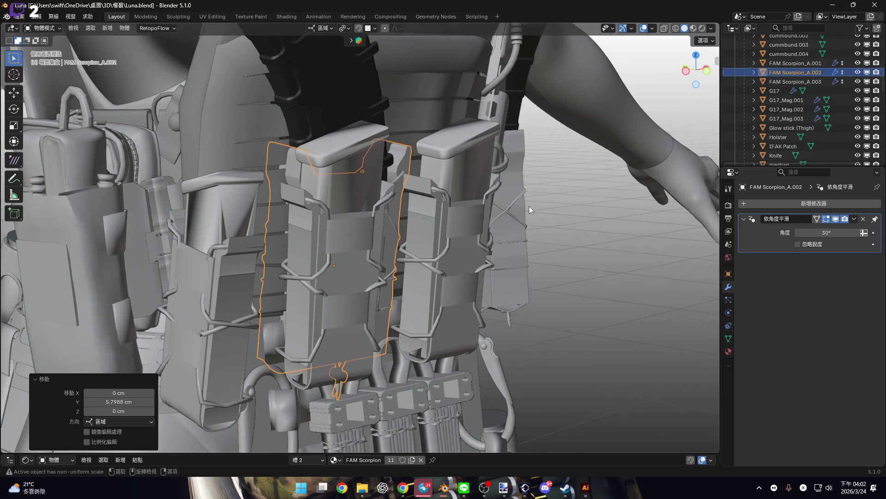
- Check the vest from both sides and select the pistol magazine pouch
click(686, 71)
click(686, 71)
mouse_move(381, 210)
middle_down()
mouse_move(361, 205)
mouse_move(390, 194)
middle_up()
click(386, 266)
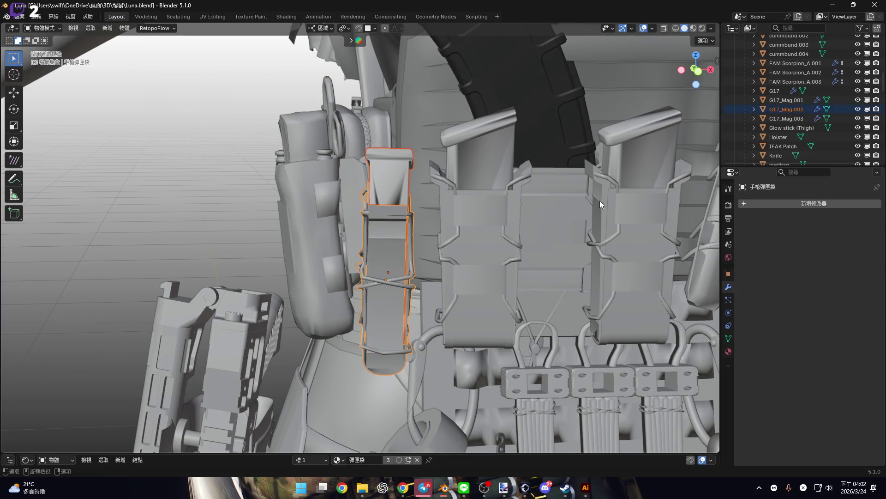
- Parent G17_Mag.002 to the pistol magazine pouch, keeping its transform
middle_drag(599, 200, 511, 208)
scroll(843, 93, down, 2)
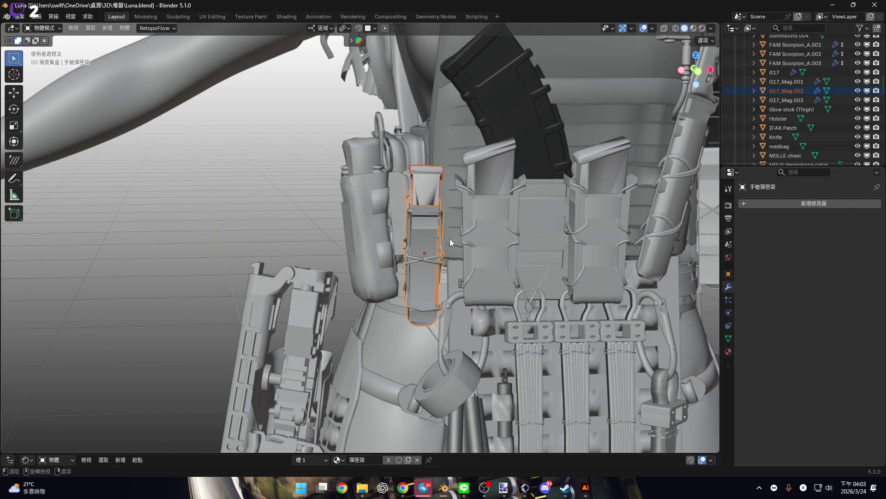
mouse_move(450, 239)
middle_down()
mouse_move(435, 246)
mouse_move(352, 200)
middle_up()
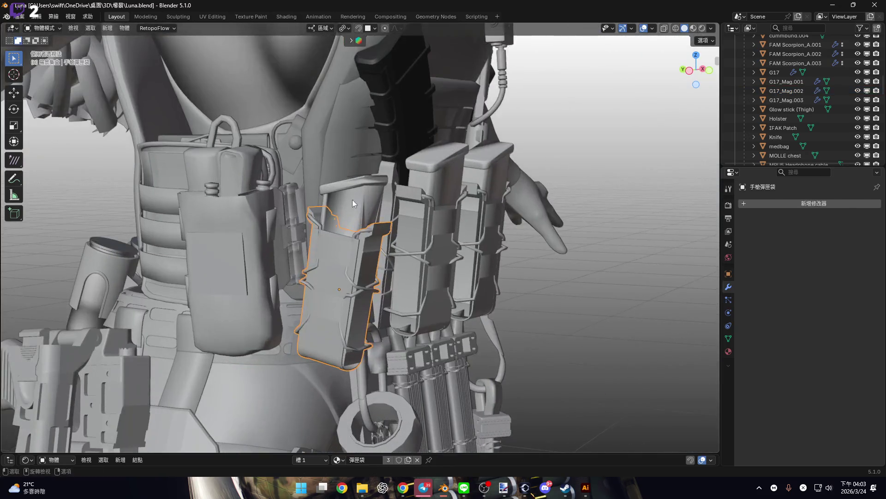
click(336, 272)
key(ctrl+z)
key(ctrl+p)
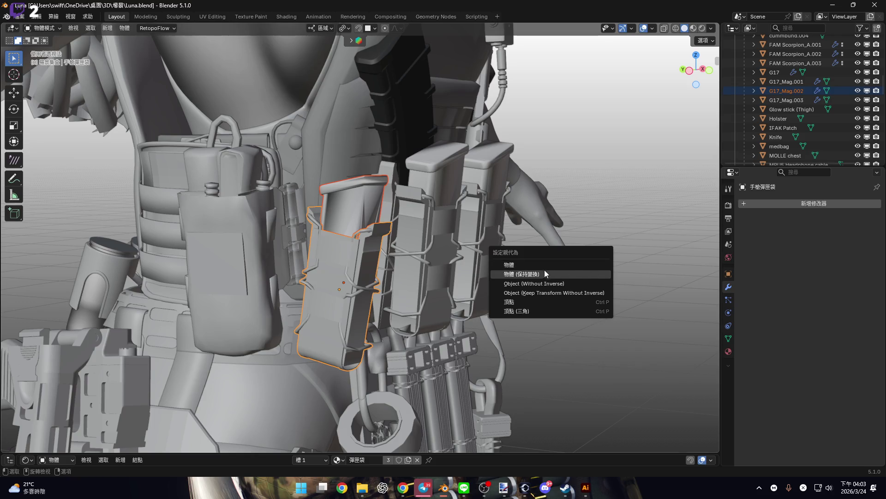
click(545, 273)
- Hide the pistol magazine pouch and its G17_Mag.002 magazine in the Outliner
scroll(813, 123, down, 5)
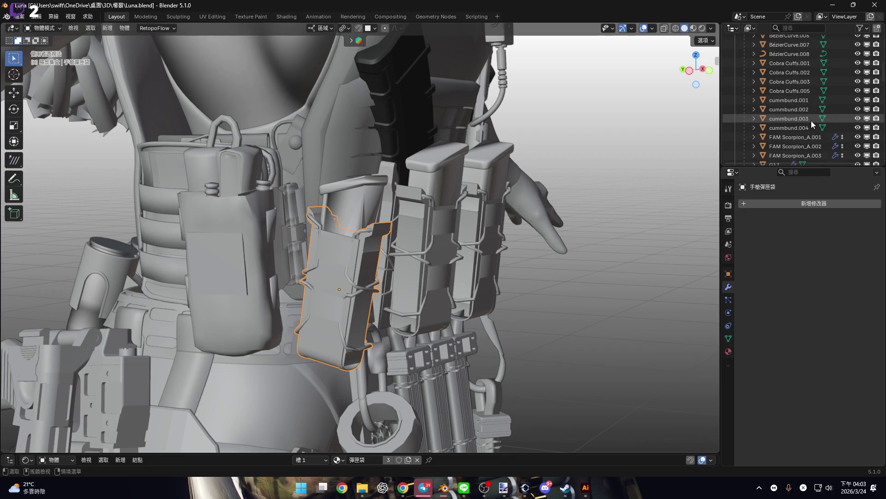
click(811, 126)
click(754, 126)
scroll(831, 106, down, 3)
click(860, 74)
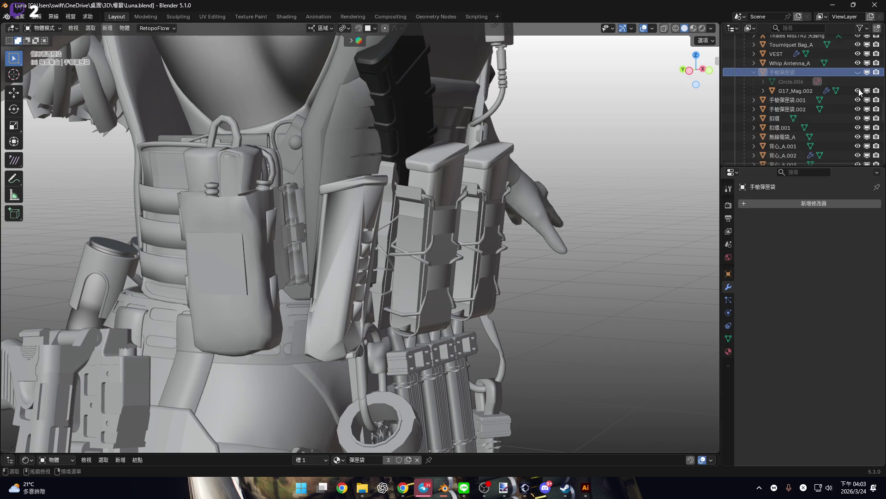
click(857, 91)
- Select the FAM Scorpion_A.002 pouch and view it straight from the left
shift+middle_drag(443, 183, 388, 186)
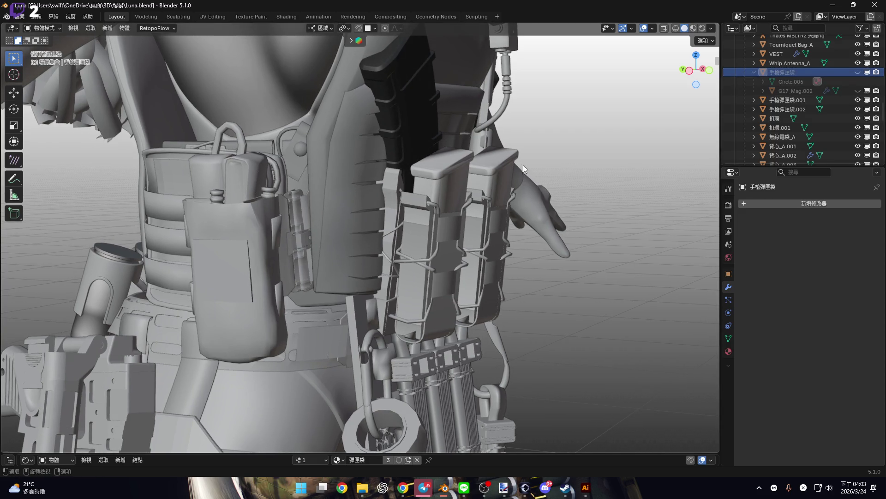
click(523, 165)
scroll(493, 181, up, 2)
click(689, 72)
scroll(402, 238, up, 3)
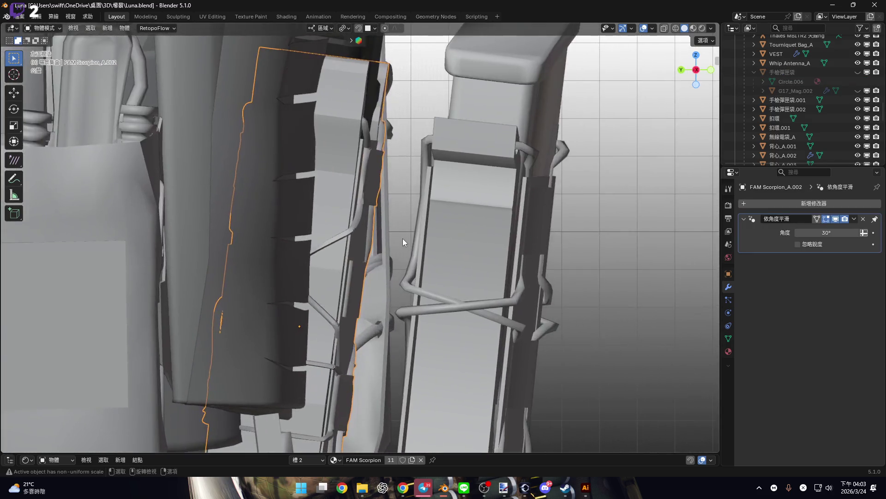
- Tilt the FAM Scorpion pouch 2.65°, shift it along Y, then tilt it −1.44°
scroll(398, 237, down, 3)
key(r)
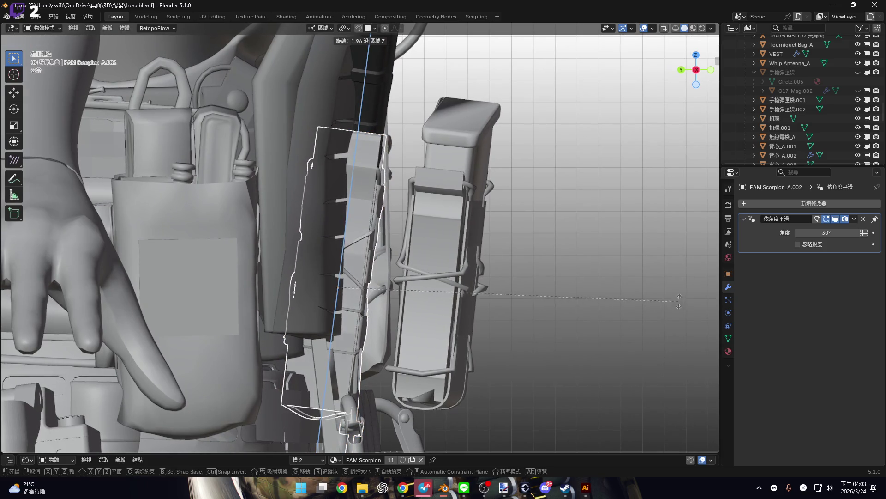
click(435, 247)
shift+middle_drag(435, 248, 444, 267)
key(g)
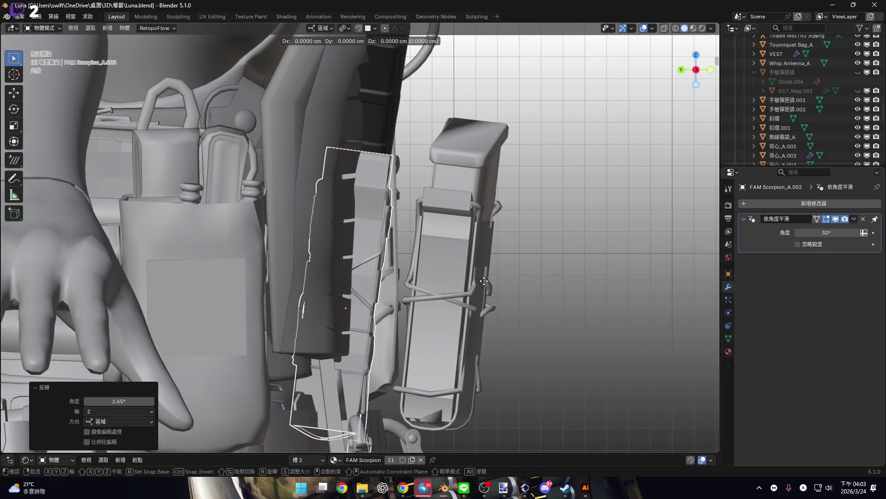
key(y)
click(528, 285)
key(r)
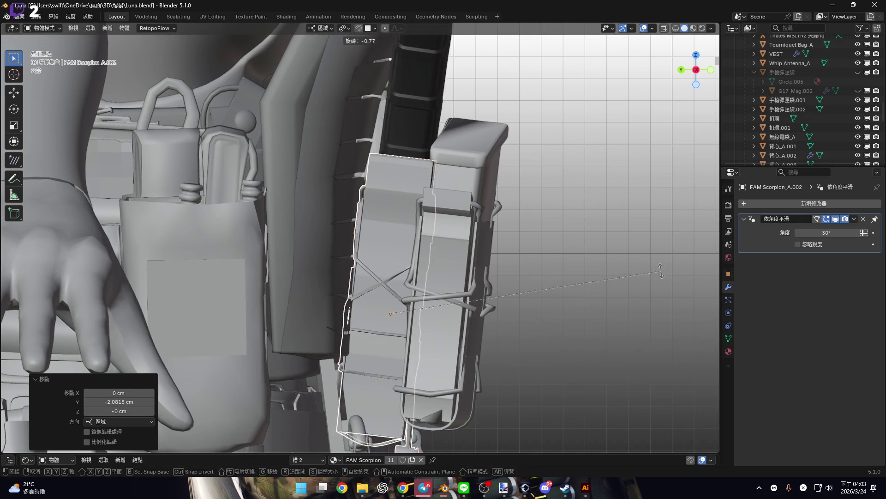
click(625, 303)
- Raise the FAM Scorpion pouch about 2.26 cm and check it from the front
scroll(600, 305, down, 2)
key(g)
key(x)
key(z)
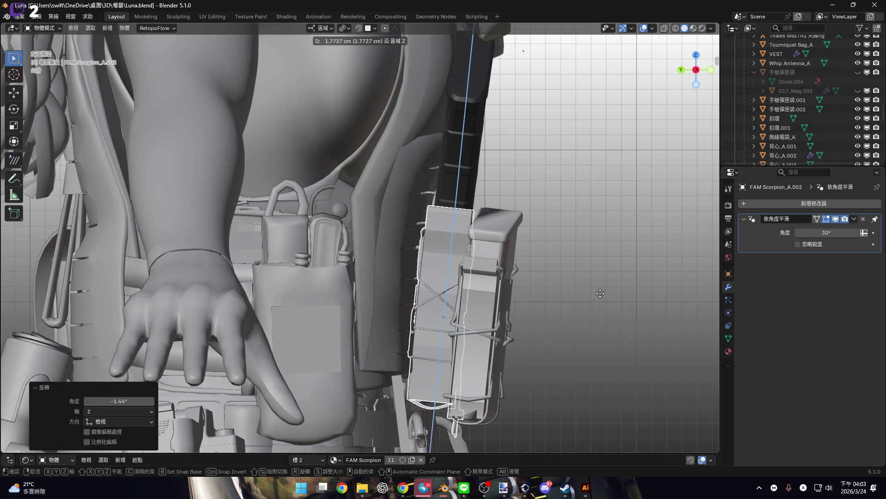
click(603, 286)
key(KP_1)
scroll(416, 270, down, 2)
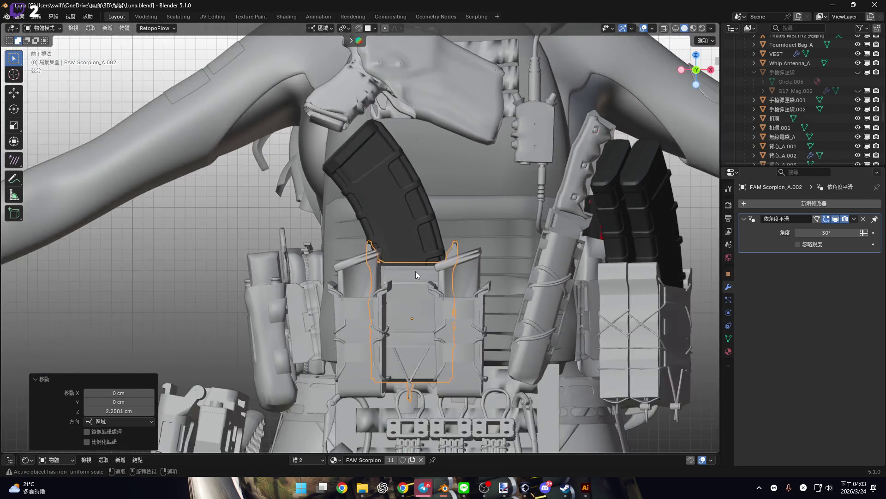
scroll(415, 271, up, 2)
- Lower the pouch about 0.8 cm and slide it 5.14 cm along X
key(g)
key(z)
click(420, 257)
scroll(503, 258, up, 2)
key(g)
key(x)
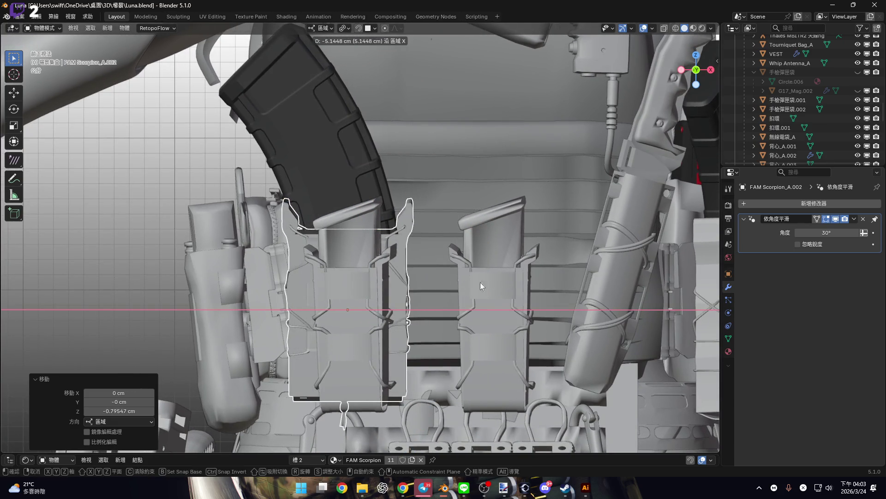
click(480, 281)
- From the side, turn the pouch about -8° on its local Z, then a further -3.68°
key(ctrl+KP_3)
scroll(421, 279, up, 3)
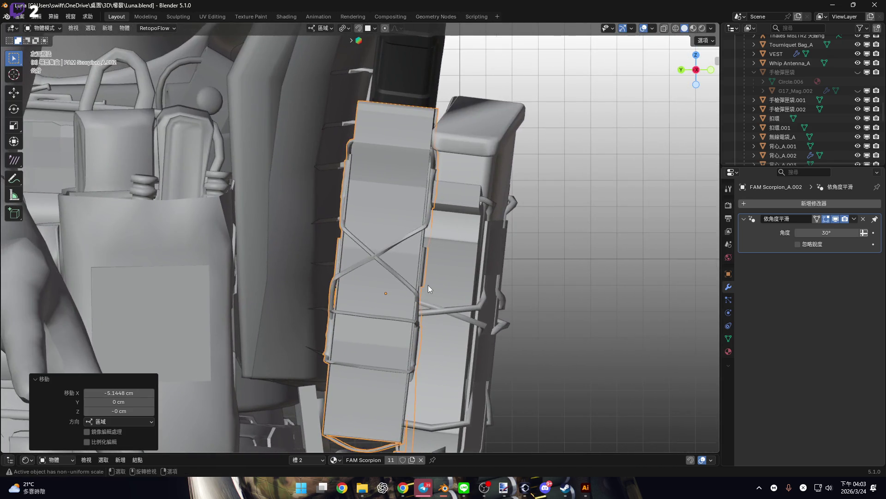
scroll(427, 285, down, 3)
mouse_move(398, 295)
middle_down()
mouse_move(400, 275)
mouse_move(457, 276)
mouse_move(445, 275)
mouse_move(437, 289)
middle_up()
key(r)
key(z)
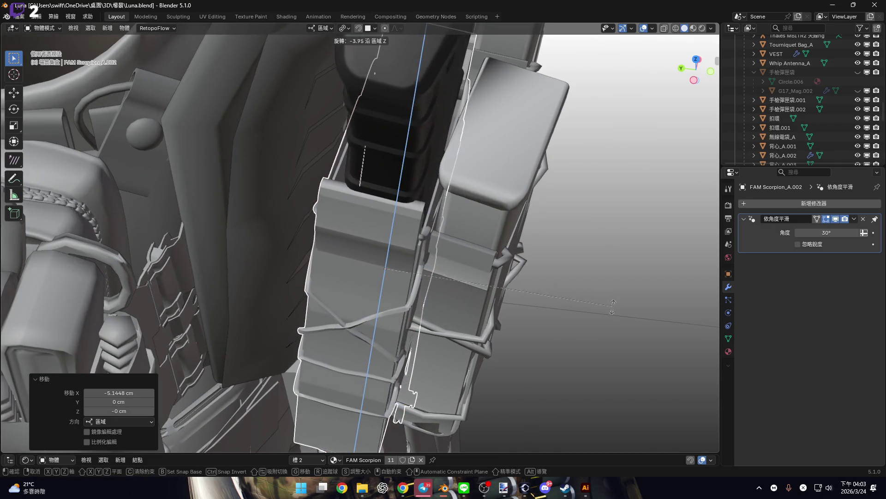
click(609, 298)
mouse_move(489, 243)
middle_down()
mouse_move(465, 316)
mouse_move(419, 300)
mouse_move(629, 357)
middle_up()
key(r)
key(z)
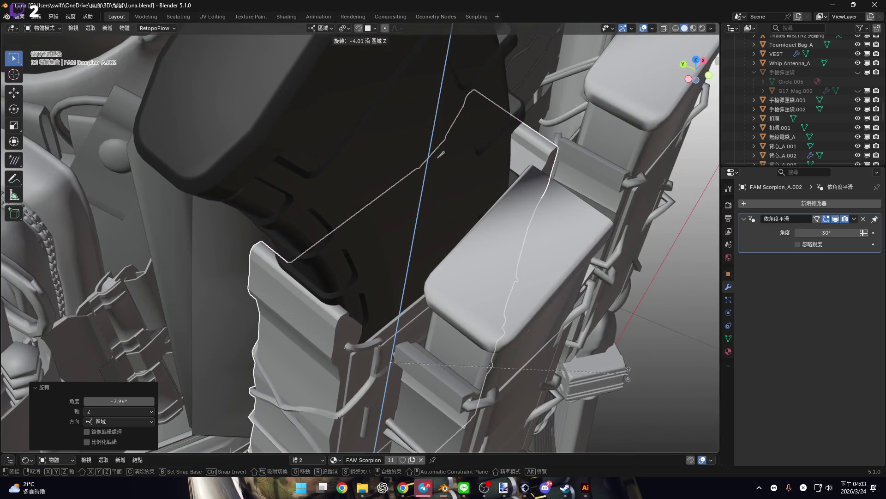
click(532, 325)
- Unhide the pistol magazine pouch with G17_Mag.002, then select and frame the pouch
scroll(476, 294, down, 6)
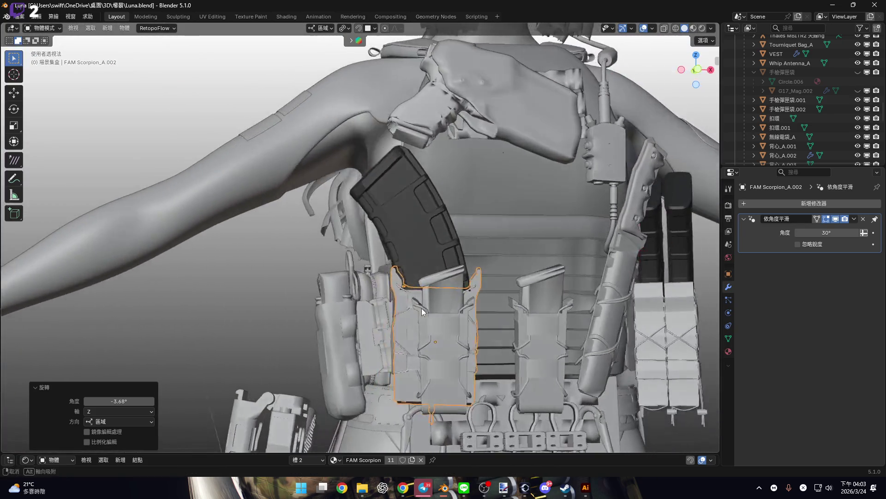
mouse_move(422, 308)
middle_down()
mouse_move(428, 283)
mouse_move(498, 287)
middle_up()
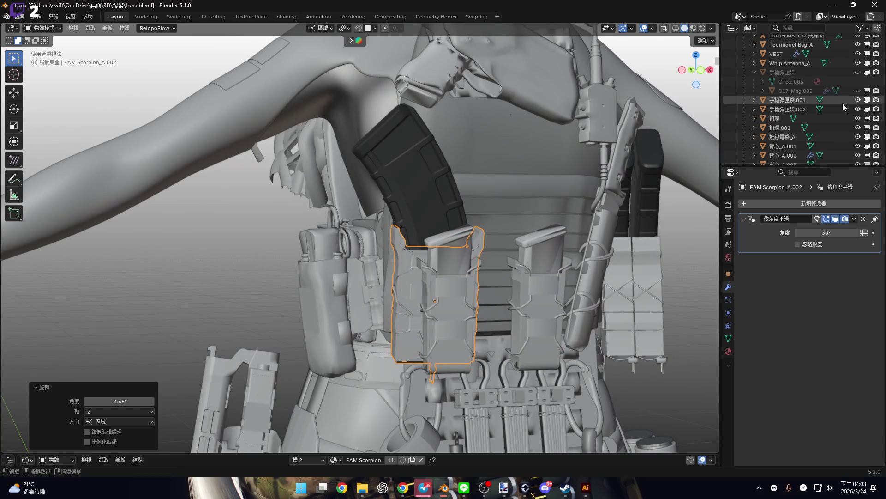
scroll(843, 107, down, 2)
scroll(783, 130, up, 4)
shift+click(858, 90)
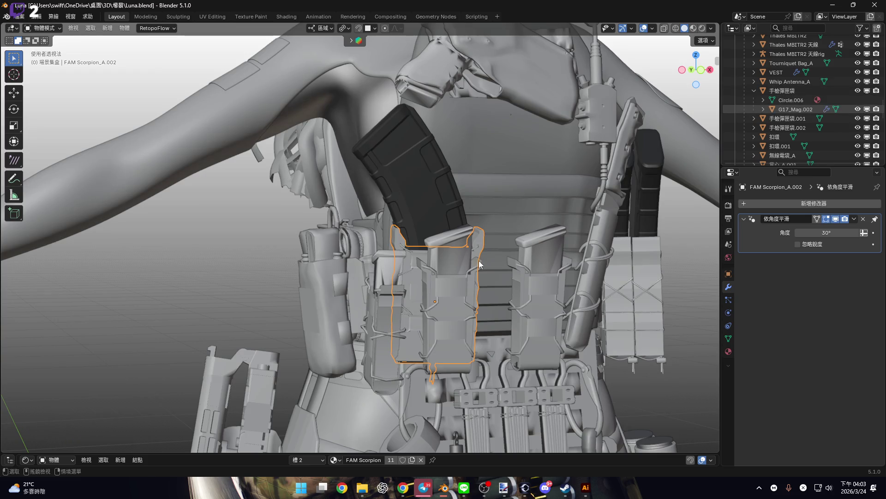
scroll(404, 267, up, 3)
click(426, 254)
key(KP_Decimal)
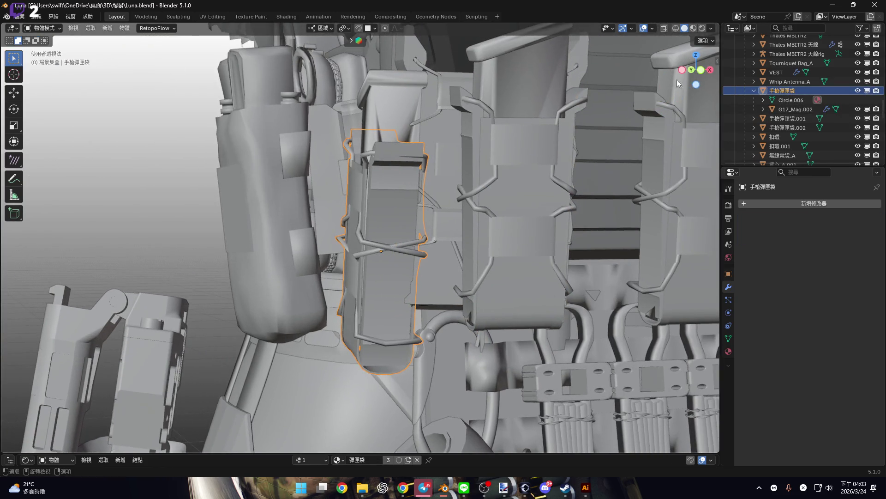
- In orthographic front view, lower the pistol pouch about 2.14 cm
key(KP_5)
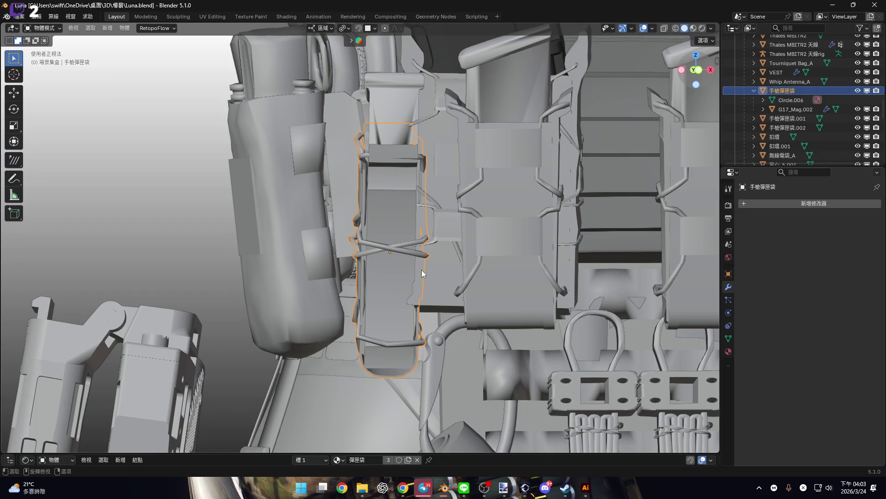
key(KP_1)
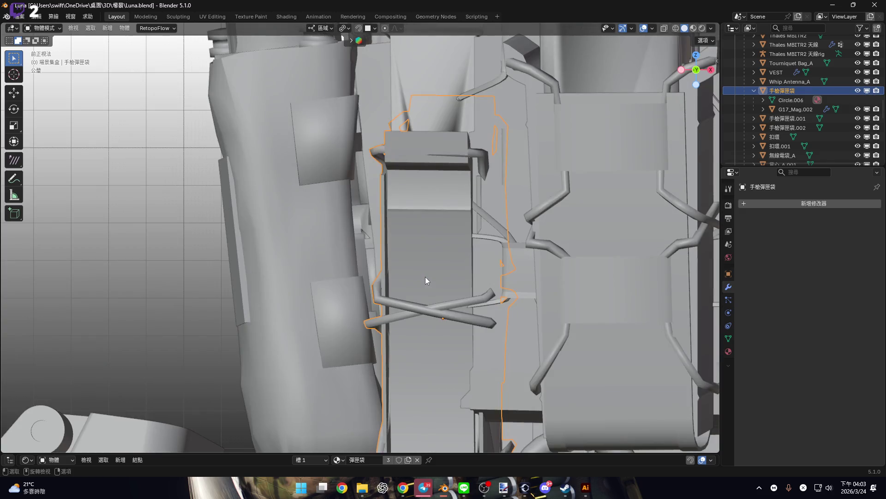
mouse_move(472, 303)
middle_down()
mouse_move(476, 285)
mouse_move(511, 271)
middle_up()
key(g)
key(z)
click(483, 253)
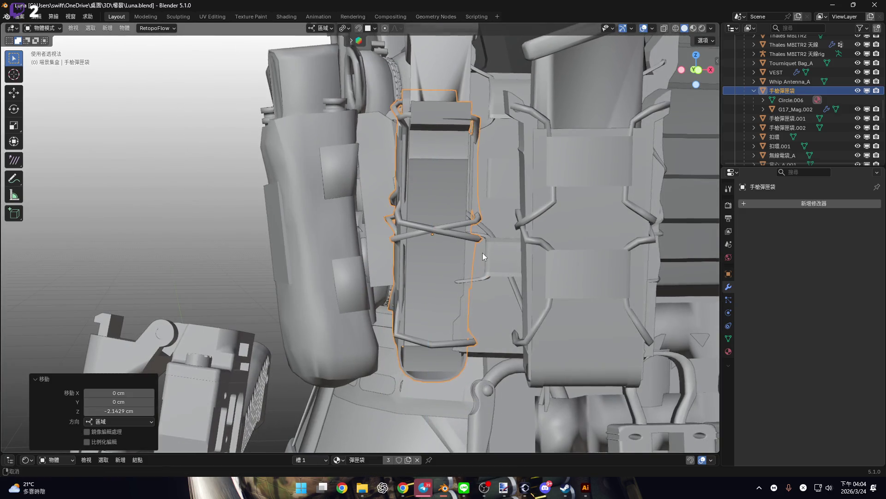
scroll(483, 252, up, 4)
scroll(483, 252, down, 2)
- Nudge the pistol pouch slightly into a new position with a free move
mouse_move(483, 252)
middle_down()
mouse_move(473, 314)
mouse_move(459, 255)
mouse_move(477, 230)
mouse_move(434, 277)
mouse_move(495, 309)
mouse_move(440, 234)
mouse_move(408, 237)
mouse_move(469, 216)
mouse_move(480, 190)
mouse_move(470, 225)
mouse_move(349, 238)
mouse_move(377, 245)
mouse_move(685, 104)
middle_up()
key(g)
key(x)
right_click(473, 315)
key(g)
click(461, 309)
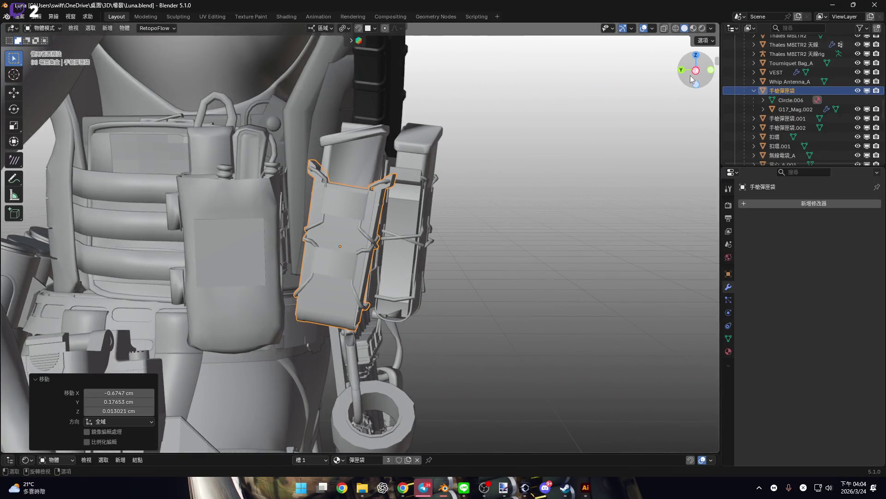
- In side view, move the pouch about 29.6 cm sideways away from the vest
click(695, 71)
mouse_move(409, 254)
shift+middle_down()
mouse_move(337, 267)
mouse_move(322, 251)
shift+middle_up()
scroll(341, 267, down, 2)
key(g)
click(693, 271)
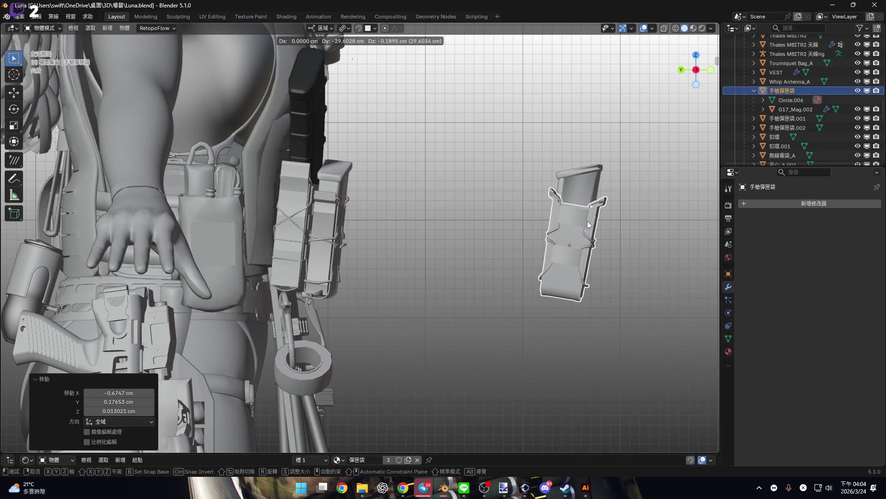
- Rotate the pouch upright by -8.39° and shift it 24.9 cm along its local X
key(KP_Decimal)
key(r)
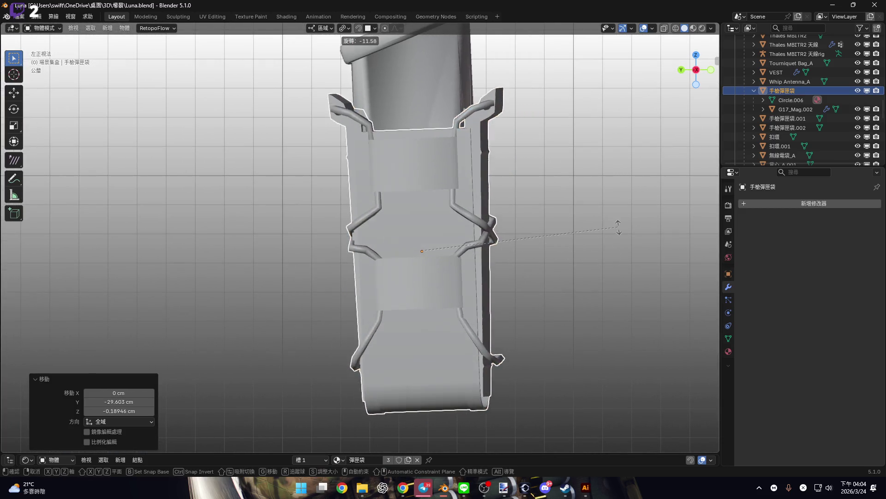
click(618, 238)
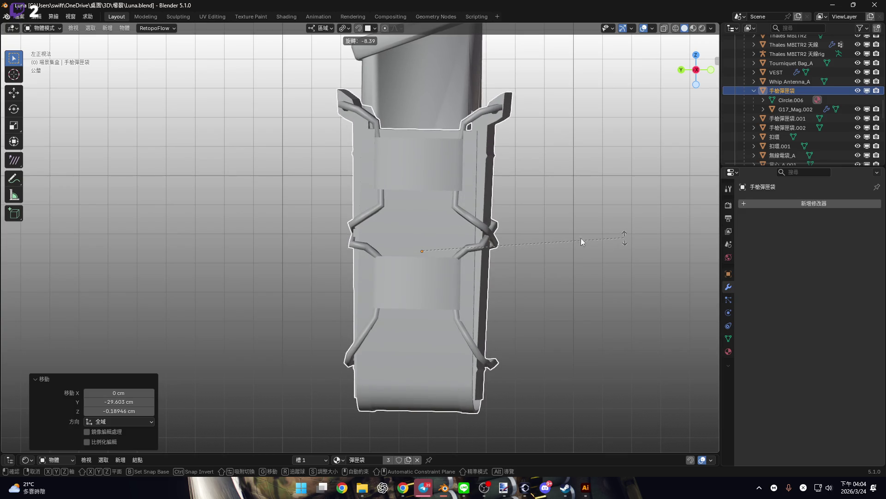
key(KP_1)
scroll(583, 245, down, 4)
key(g)
key(x)
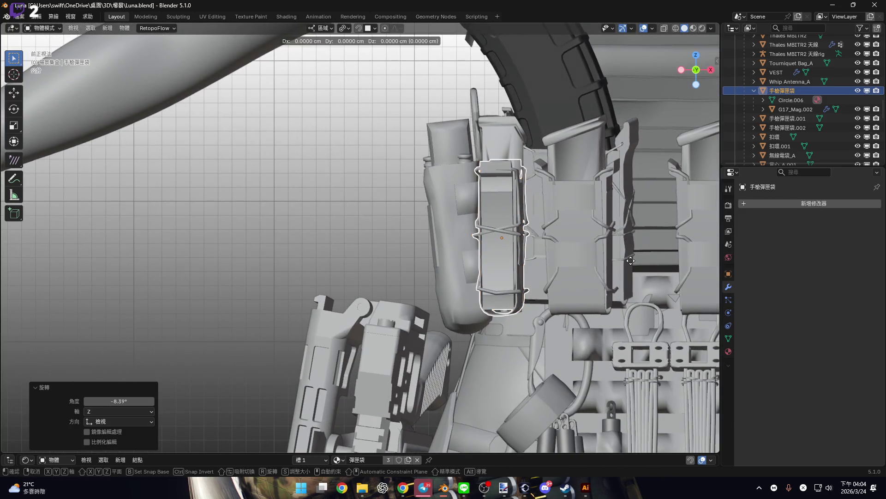
click(416, 256)
- Straighten the pouch with a -6.79° local Z turn and a -1.3° side-view correction
key(KP_Decimal)
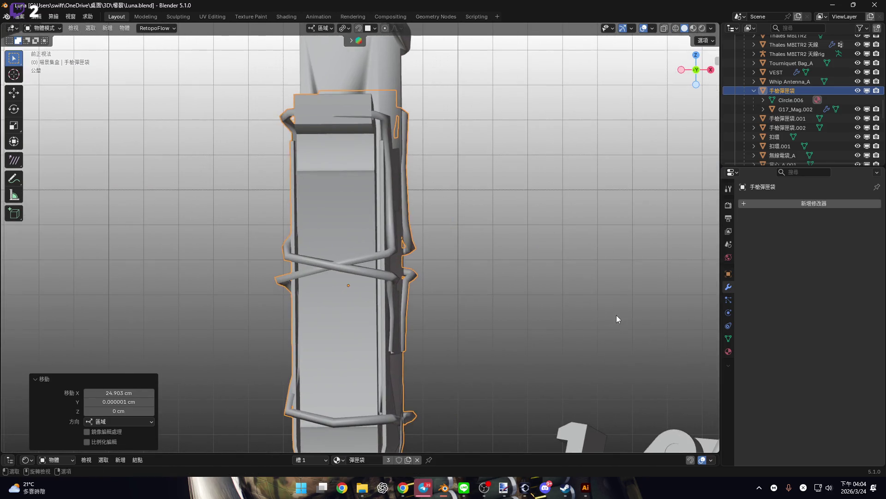
key(r)
key(z)
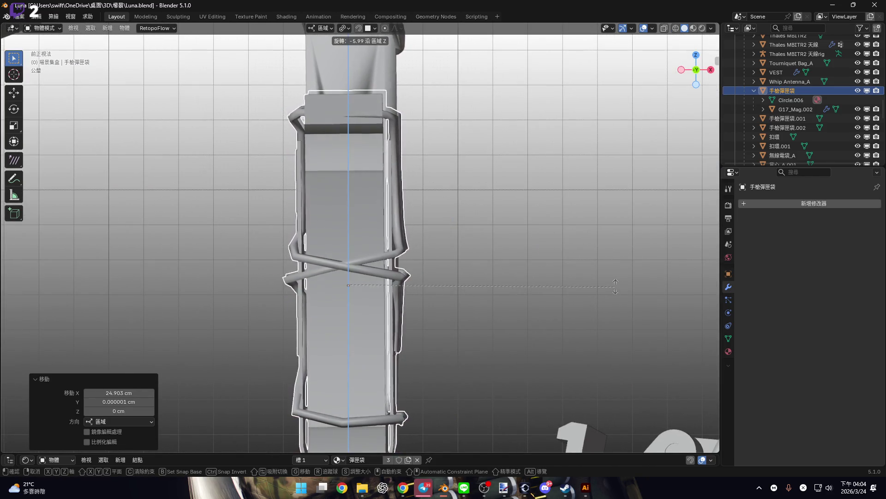
click(615, 283)
key(ctrl+KP_3)
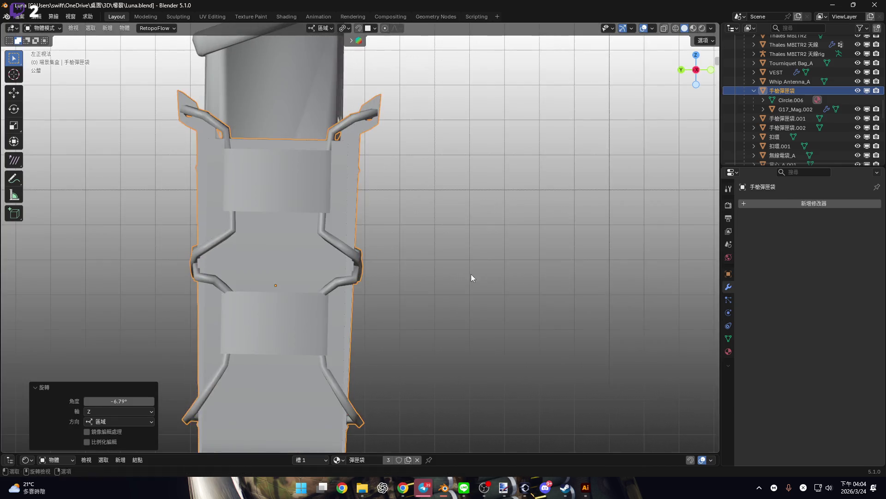
key(r)
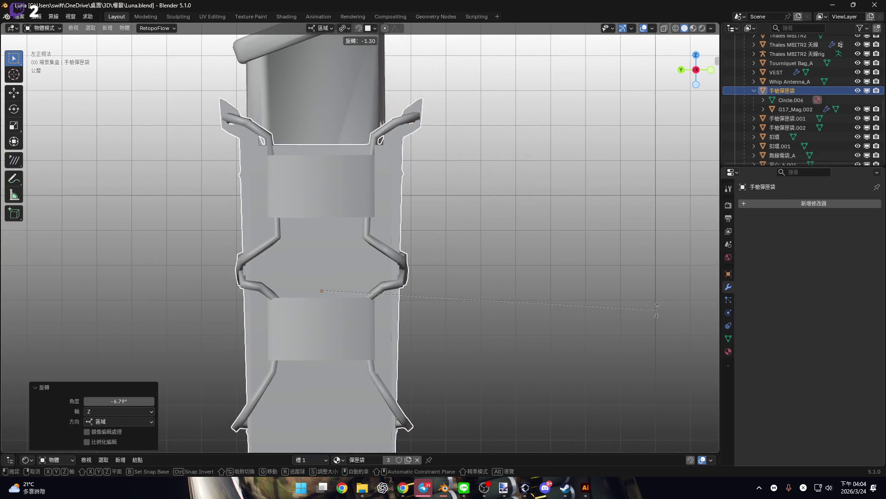
click(442, 321)
- Apply all transforms to the pistol magazine pouch
mouse_move(442, 321)
alt+middle_down()
mouse_move(445, 175)
mouse_move(453, 312)
mouse_move(379, 337)
mouse_move(384, 346)
mouse_move(375, 263)
mouse_move(390, 305)
mouse_move(382, 352)
mouse_move(373, 224)
mouse_move(392, 318)
alt+middle_up()
scroll(392, 313, up, 3)
key(KP_Decimal)
key(ctrl+a)
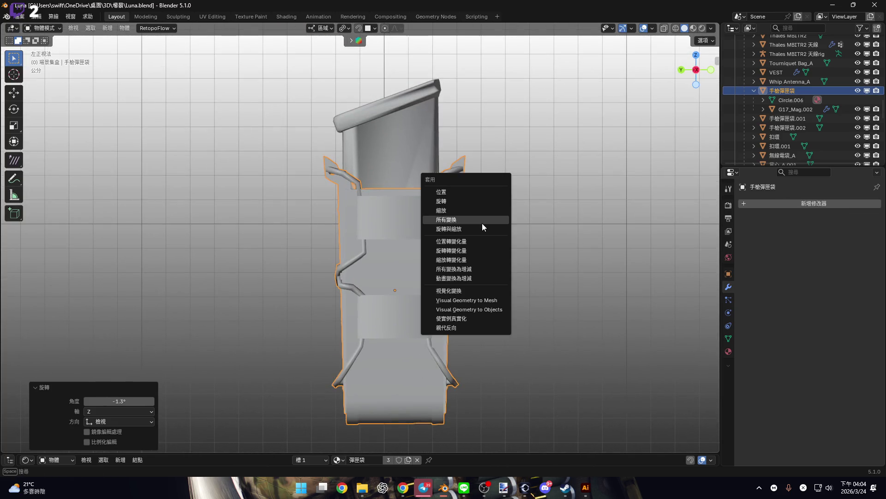
key(Return)
- In Edit Mode, snap the 3D cursor midway between the upper and lower strap edges
scroll(434, 284, down, 3)
scroll(410, 206, up, 3)
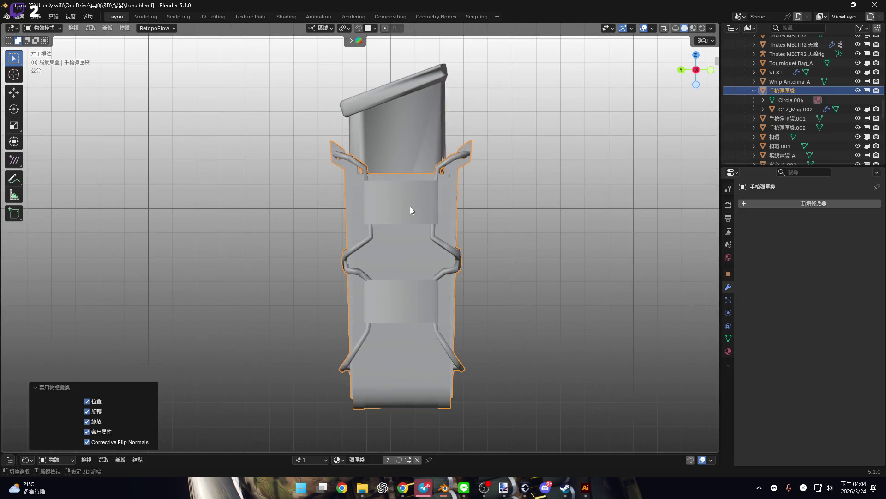
shift+scroll(402, 216, down, 3)
mouse_move(403, 216)
alt+middle_down()
mouse_move(348, 262)
mouse_move(322, 254)
alt+middle_up()
scroll(386, 254, up, 5)
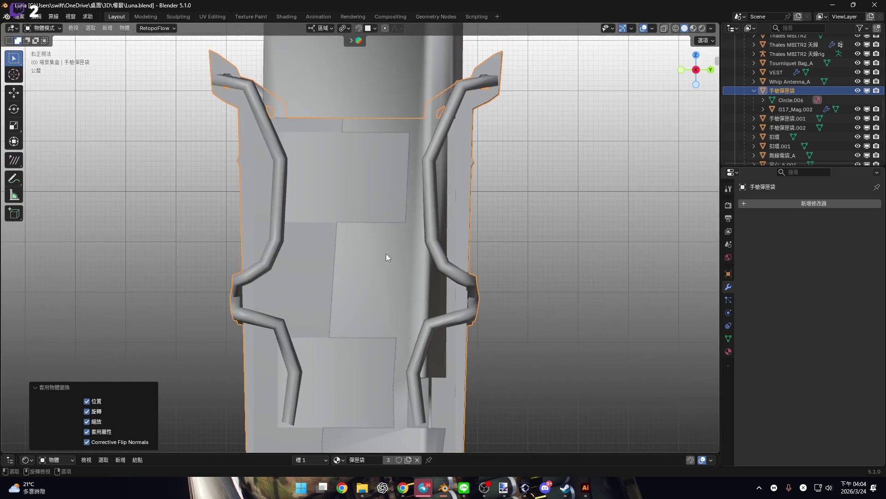
alt+middle_drag(386, 253, 362, 231)
key(Tab)
scroll(358, 235, down, 2)
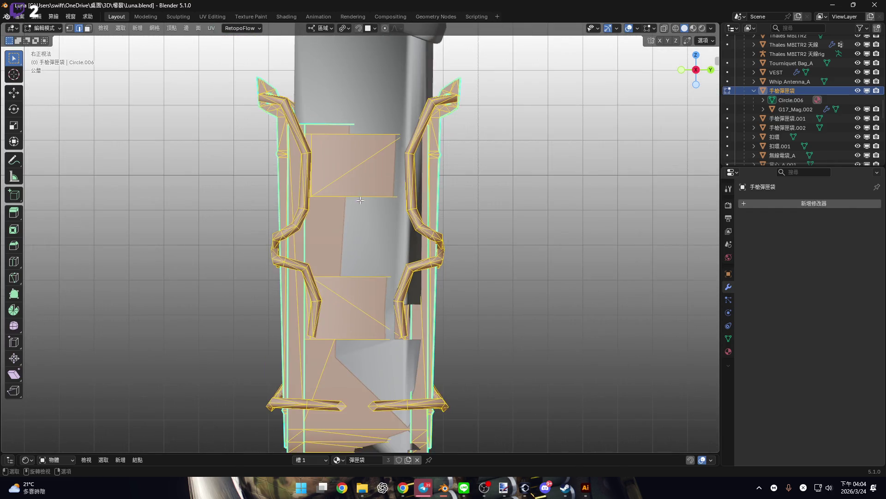
key(alt+a)
click(361, 196)
shift+click(360, 277)
key(shift+s)
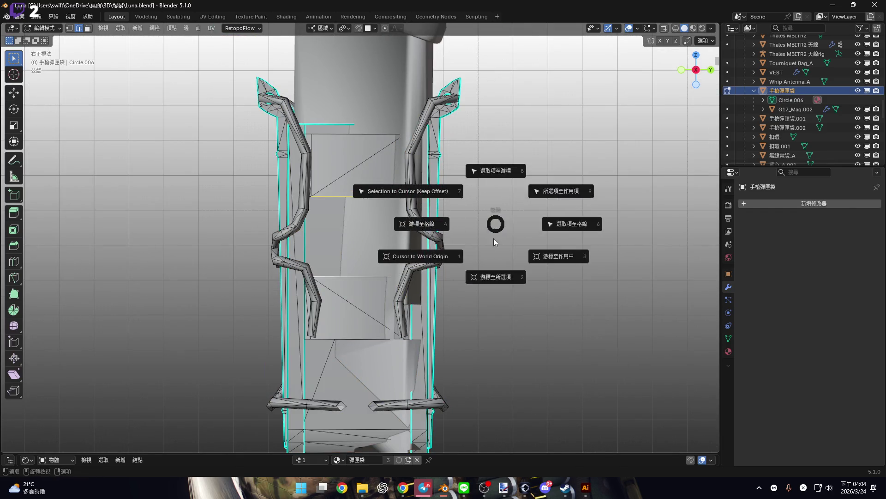
click(496, 272)
- Back in Object Mode, set the pouch's origin to the 3D cursor
key(Tab)
mouse_move(349, 224)
alt+middle_down()
mouse_move(461, 251)
mouse_move(533, 250)
alt+middle_up()
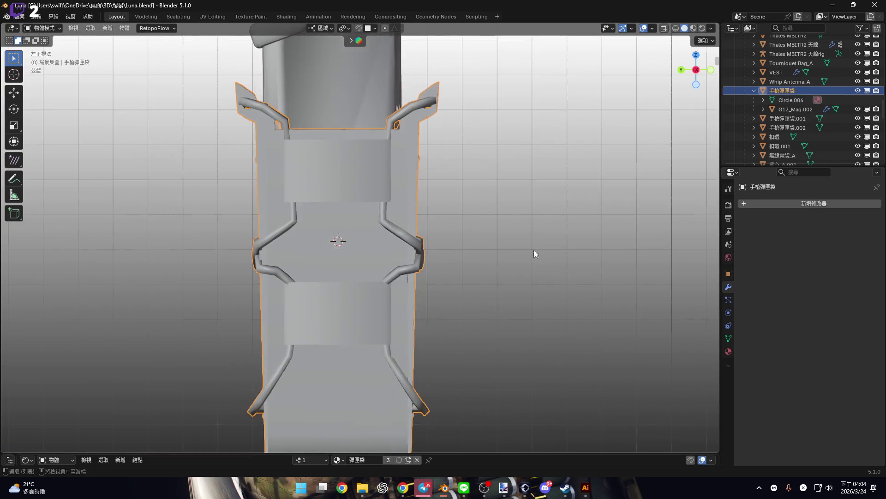
right_click(395, 230)
mouse_move(430, 270)
click(482, 290)
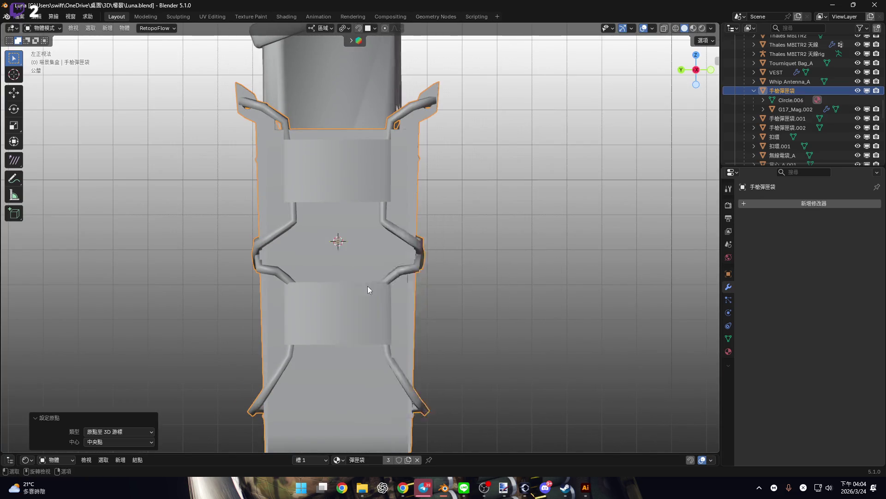
scroll(367, 286, down, 3)
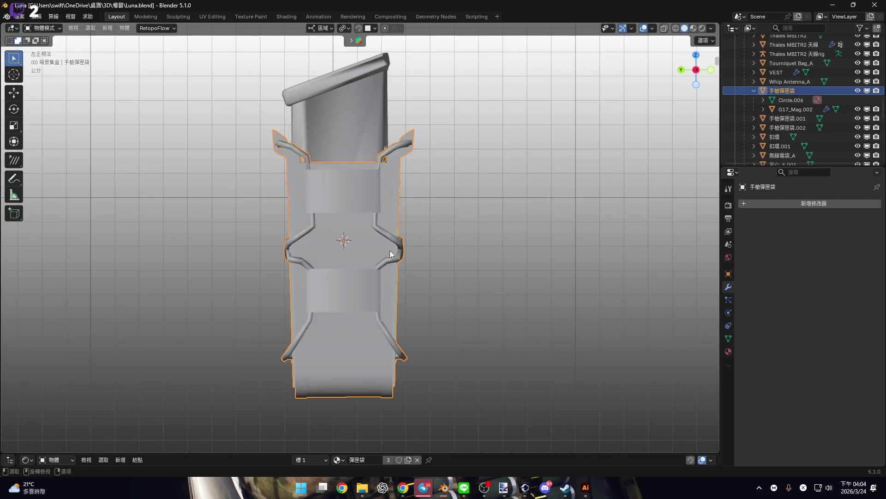
scroll(322, 264, down, 4)
mouse_move(157, 277)
shift+middle_down()
mouse_move(423, 262)
mouse_move(278, 254)
shift+middle_up()
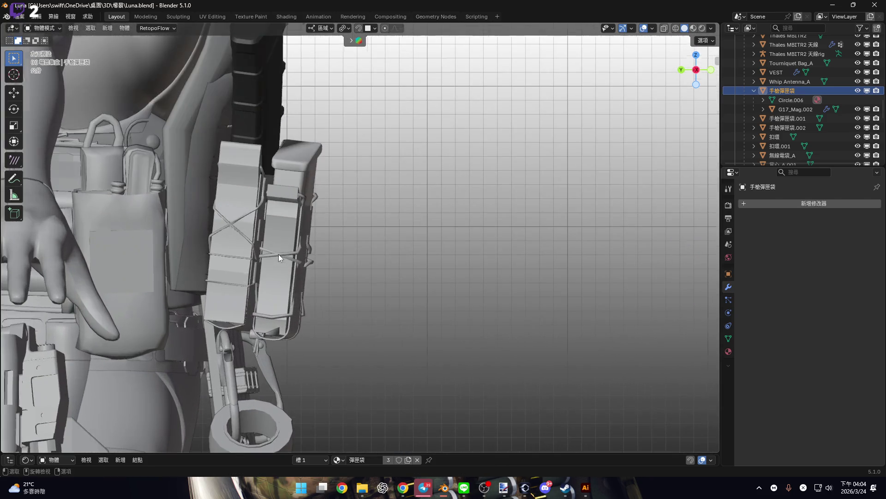
scroll(311, 240, up, 3)
mouse_move(217, 223)
middle_down()
mouse_move(284, 206)
mouse_move(212, 202)
middle_up()
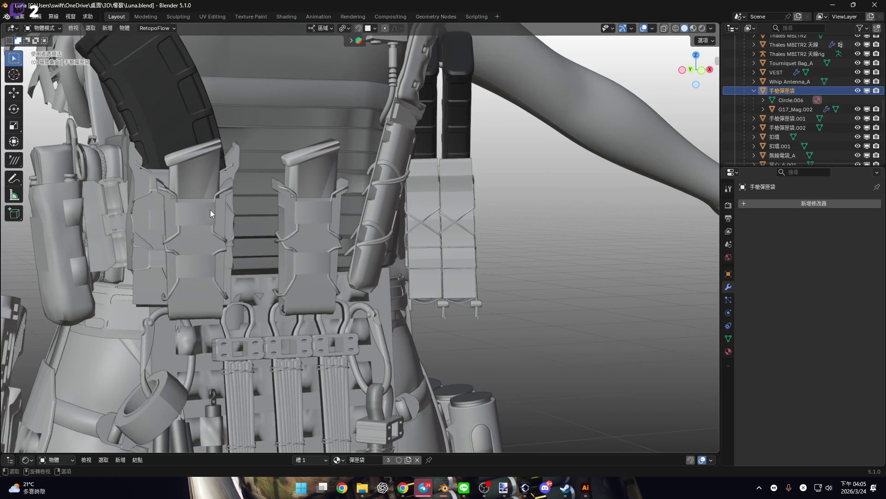
- Delete 手槍彈匣袋.001 and 手槍彈匣袋.002 with their magazines, then select the remaining 手槍彈匣袋
click(221, 230)
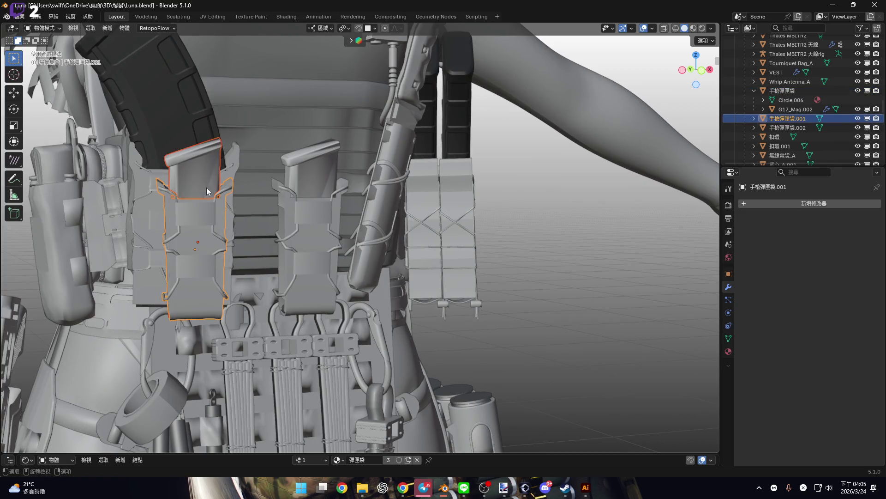
scroll(207, 201, up, 2)
middle_drag(207, 201, 284, 229)
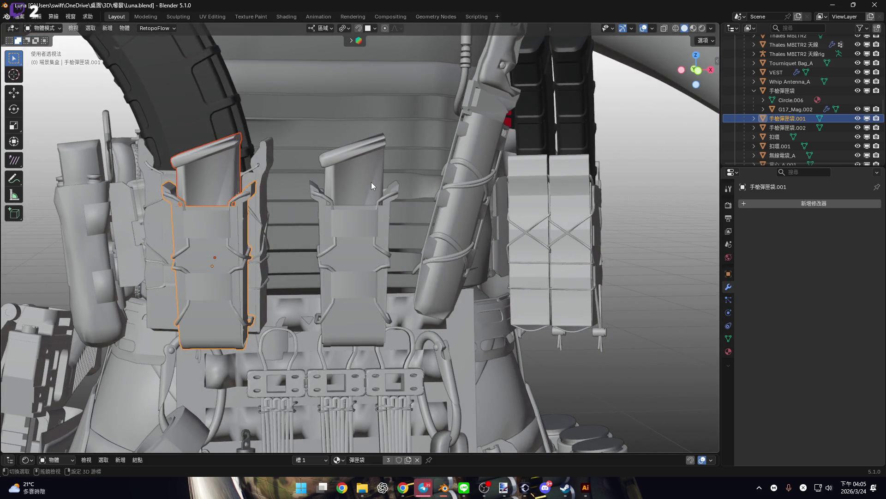
shift+click(361, 264)
key(x)
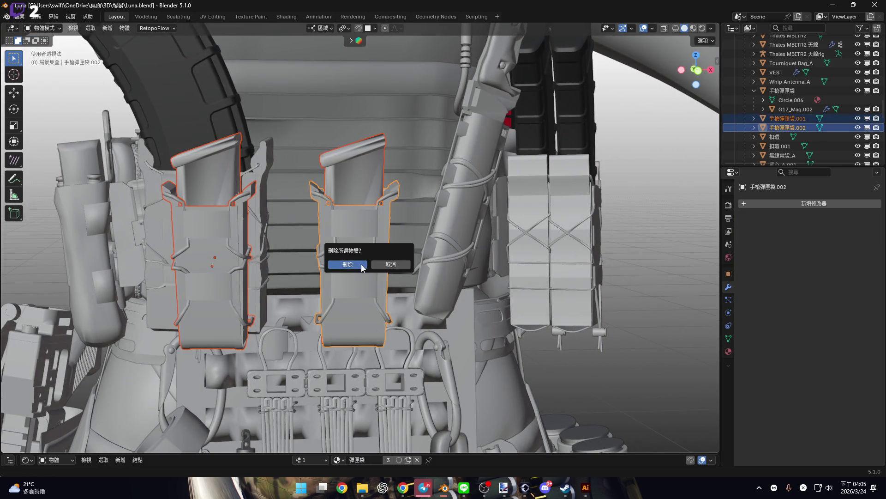
click(355, 267)
scroll(306, 260, down, 5)
mouse_move(306, 260)
middle_down()
mouse_move(514, 215)
mouse_move(631, 221)
middle_up()
scroll(632, 222, up, 4)
click(418, 221)
mouse_move(418, 221)
middle_down()
mouse_move(354, 228)
mouse_move(334, 212)
middle_up()
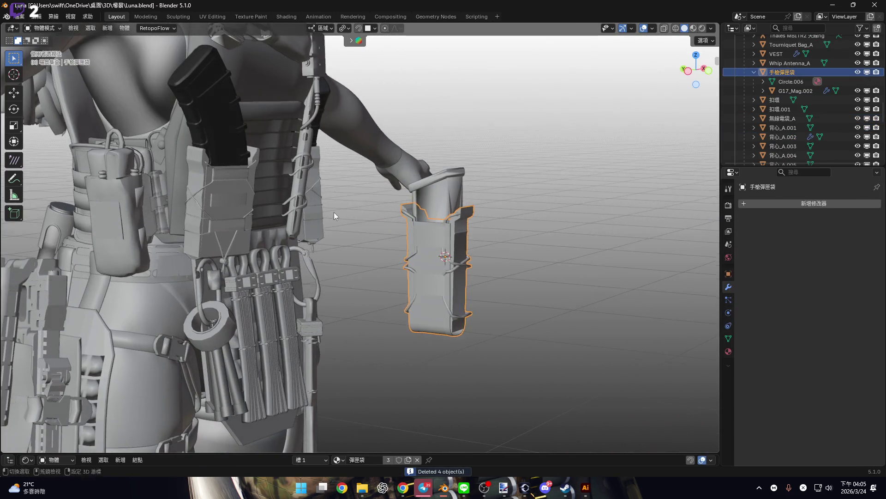
- Seat the pistol pouch against the vest along Y in side view, then 18.7 cm along X
scroll(333, 212, up, 3)
click(688, 71)
scroll(486, 258, up, 4)
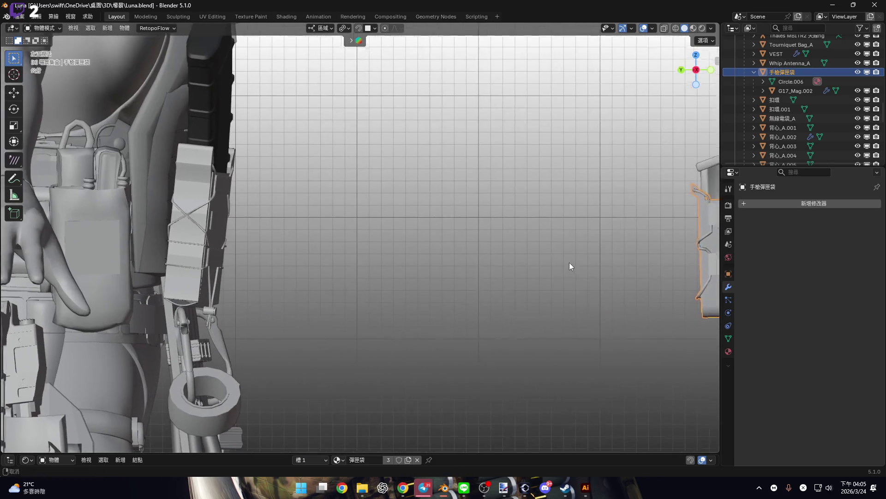
key(g)
key(y)
click(212, 212)
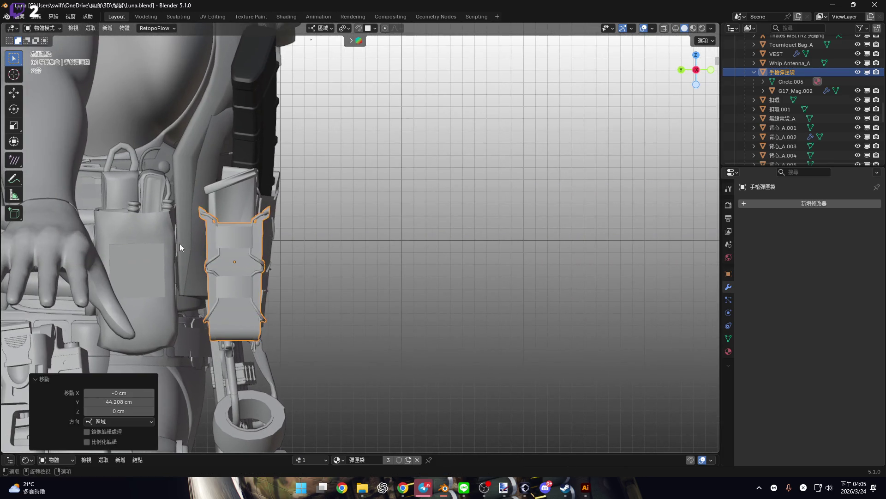
key(KP_1)
scroll(251, 245, up, 5)
scroll(350, 250, down, 2)
key(g)
key(x)
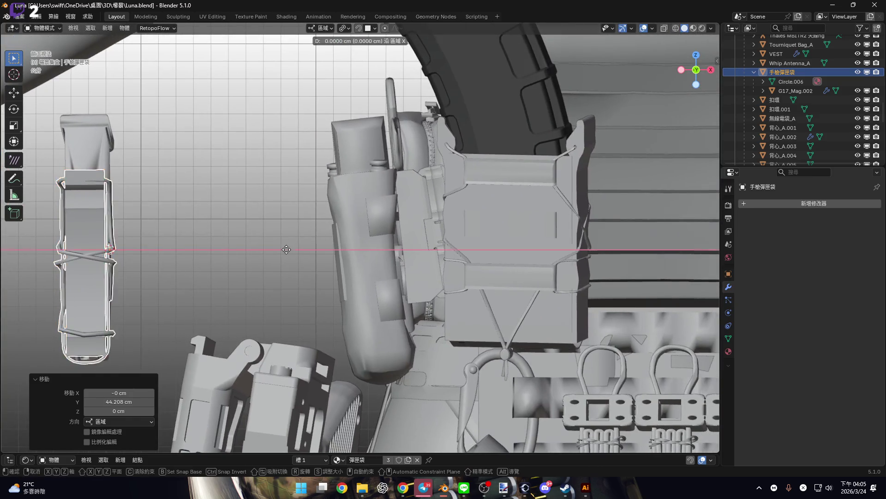
click(614, 229)
- Tilt the pouch about 7.9° in the left side view
scroll(353, 264, up, 4)
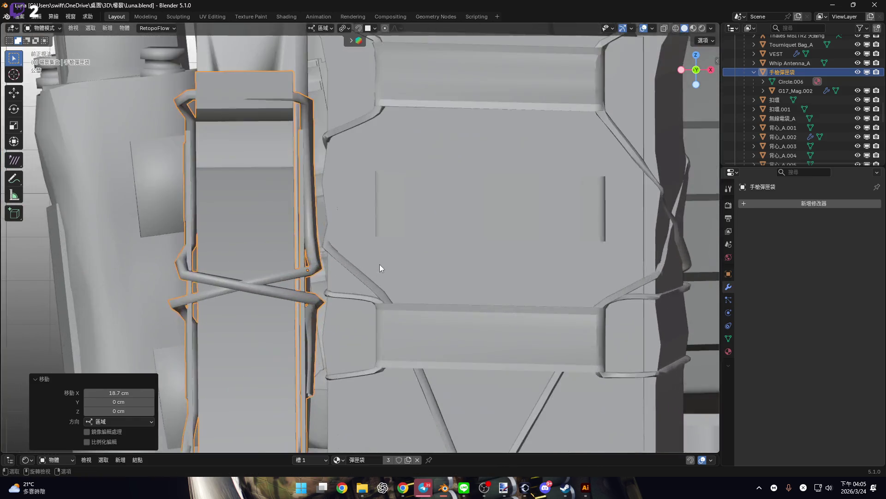
key(ctrl+KP_3)
scroll(369, 264, down, 3)
key(r)
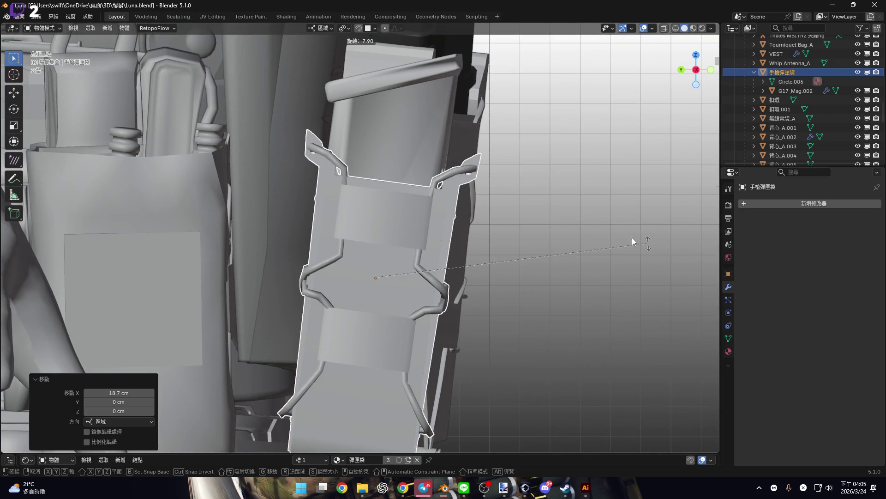
click(458, 240)
- Nudge the pouch slightly sideways along X and raise it about 1.1 cm
key(KP_1)
scroll(341, 238, up, 3)
key(g)
key(x)
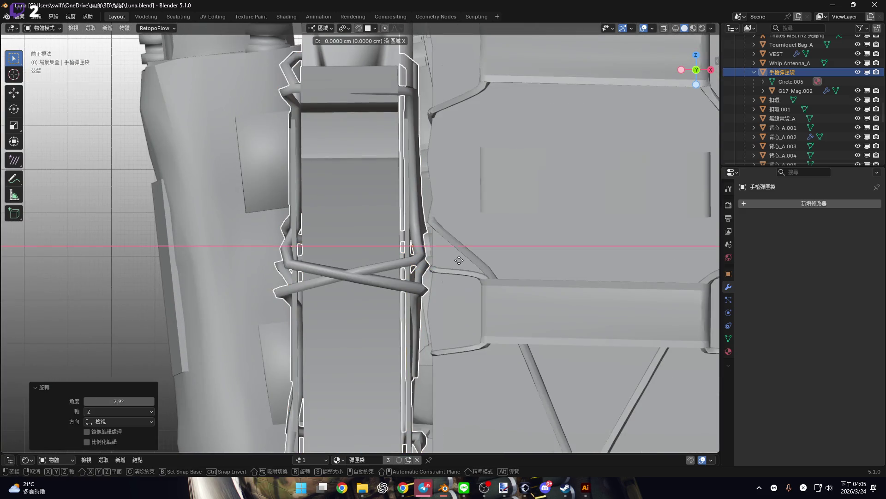
click(467, 260)
shift+middle_drag(439, 269, 393, 325)
key(g)
key(z)
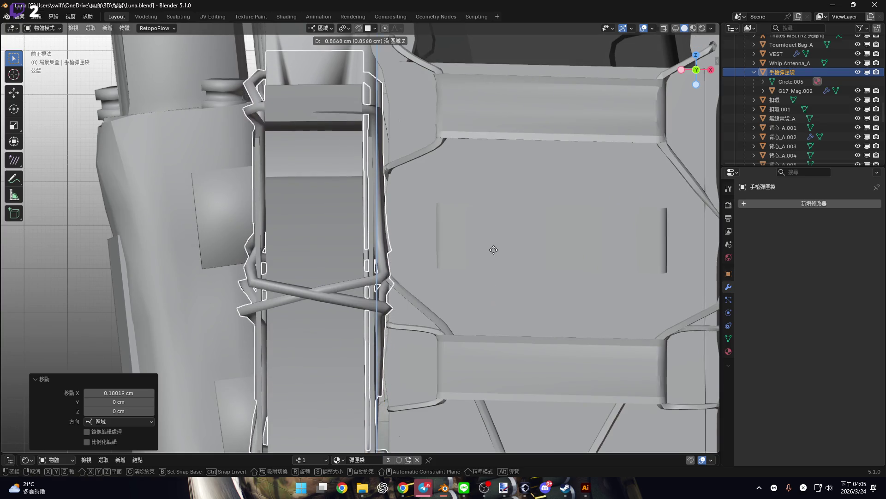
click(495, 239)
- Give the pouch a tiny extra rotation and check it in perspective
scroll(401, 241, down, 4)
scroll(394, 294, up, 4)
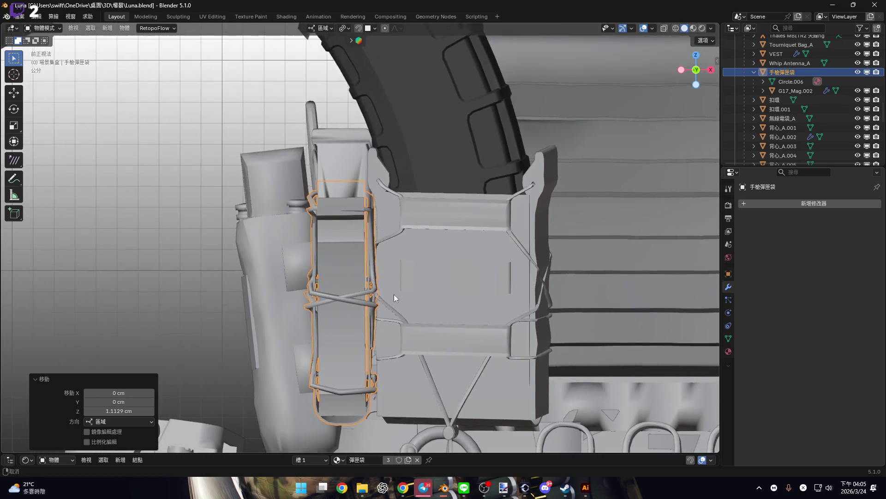
key(r)
click(391, 275)
scroll(385, 258, down, 2)
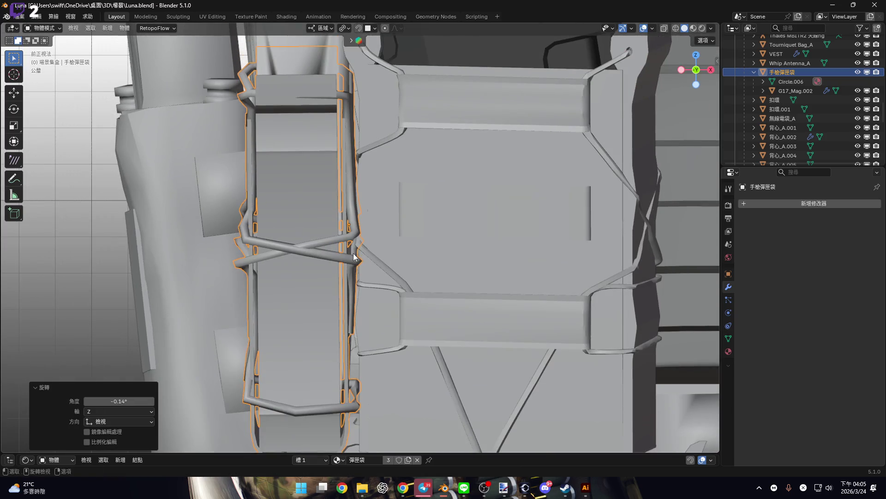
key(Right)
scroll(418, 267, down, 5)
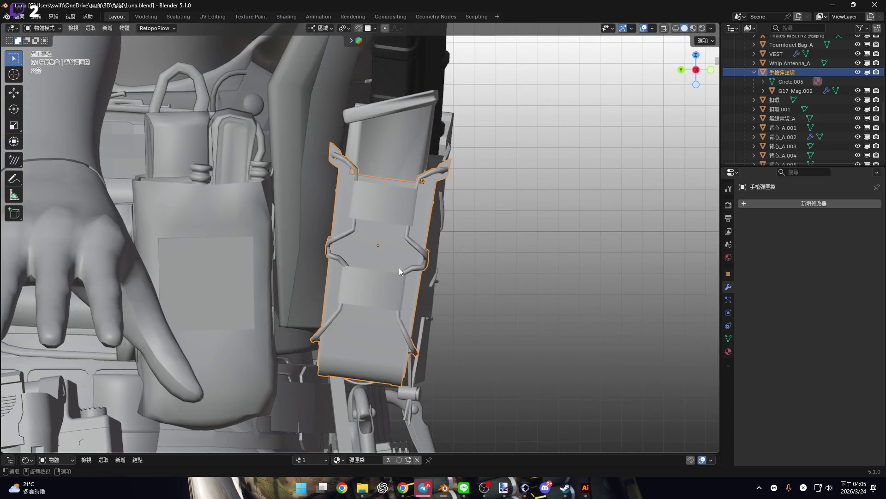
scroll(391, 268, down, 2)
mouse_move(395, 277)
middle_down()
mouse_move(265, 276)
mouse_move(310, 264)
mouse_move(306, 270)
middle_up()
scroll(312, 263, up, 3)
- Lower the pouch about 2.16 cm along Z, then fine-tune its final height
click(696, 84)
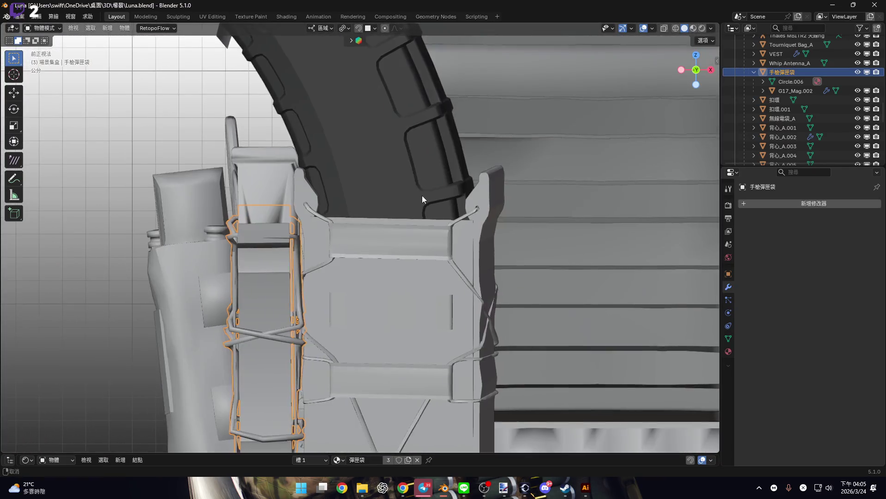
scroll(311, 181, up, 3)
key(g)
key(z)
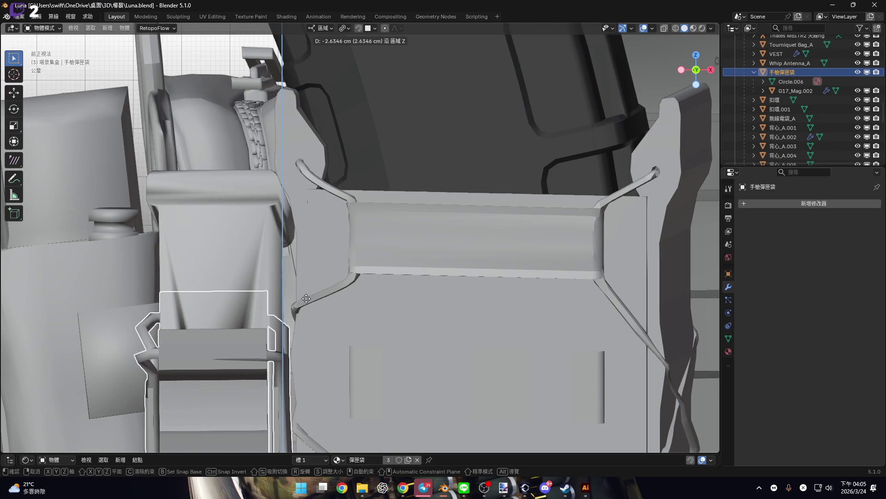
click(316, 241)
scroll(323, 189, down, 4)
scroll(318, 201, up, 6)
key(g)
key(z)
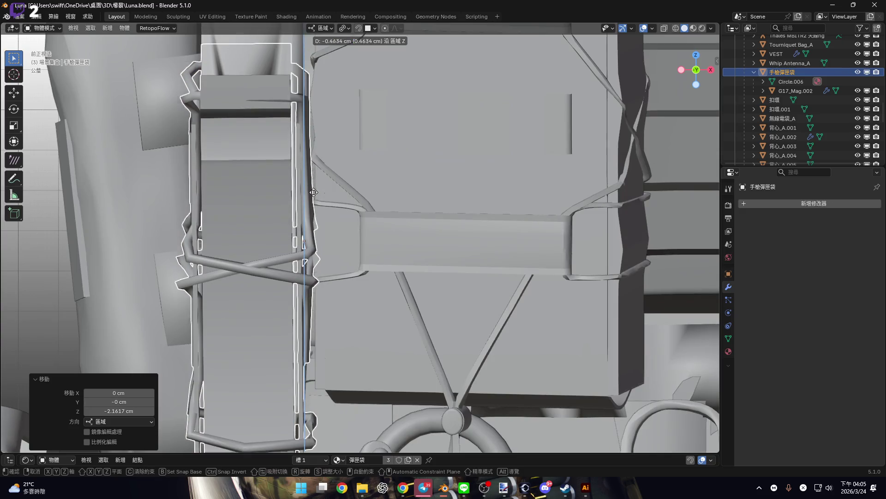
click(305, 104)
- Duplicate the pouch in place as 手槍彈匣袋.001
scroll(306, 234, down, 3)
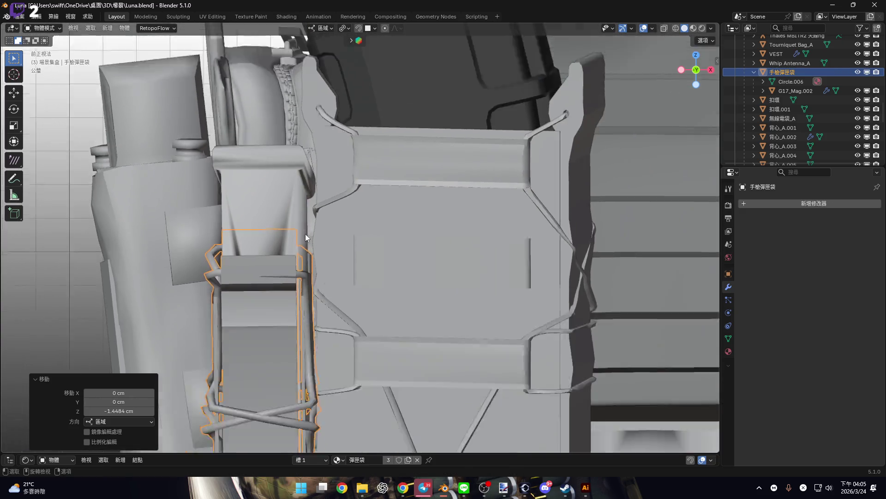
key(ctrl+KP_3)
scroll(363, 204, up, 4)
key(shift+d)
key(Escape)
mouse_move(364, 242)
middle_down()
mouse_move(311, 235)
mouse_move(276, 248)
middle_up()
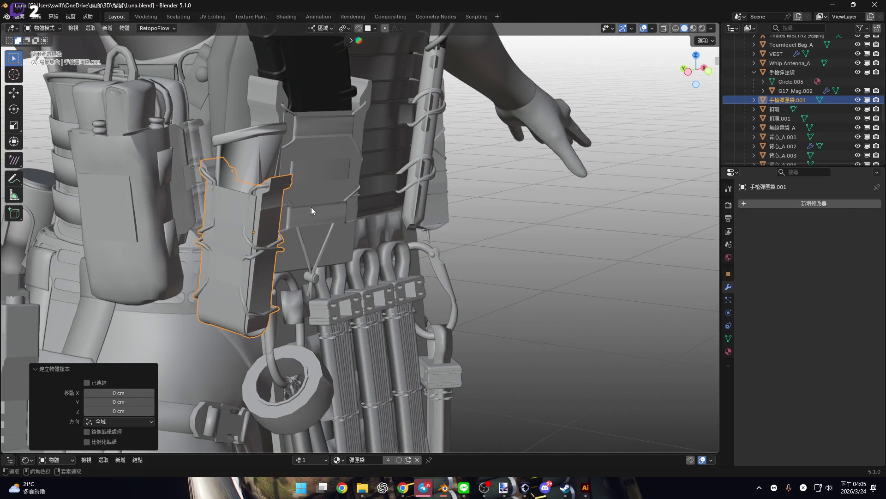
- Undo that copy and instead duplicate the pouch together with magazine G17_Mag.002
key(ctrl+z)
shift+click(254, 146)
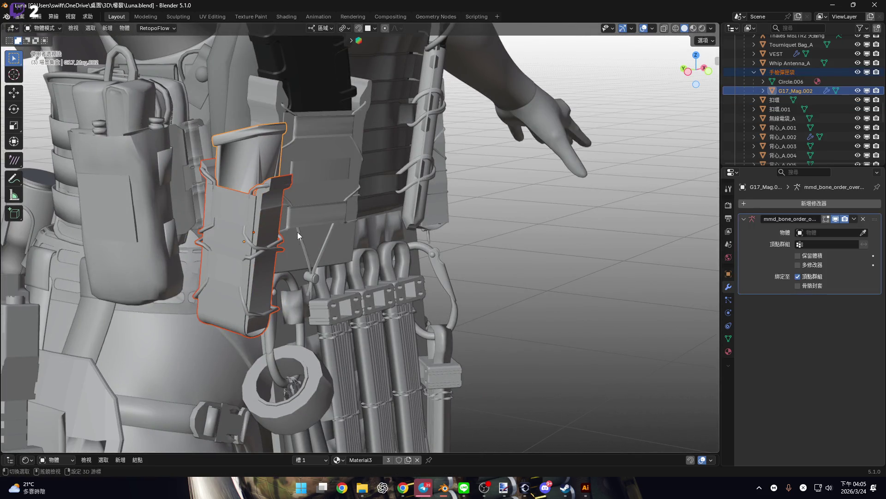
middle_drag(298, 232, 330, 218)
key(shift+d)
key(x)
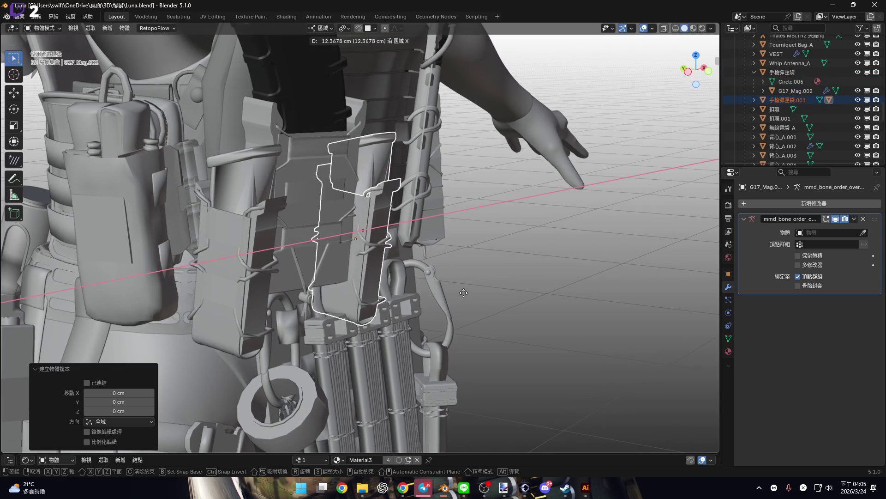
key(Escape)
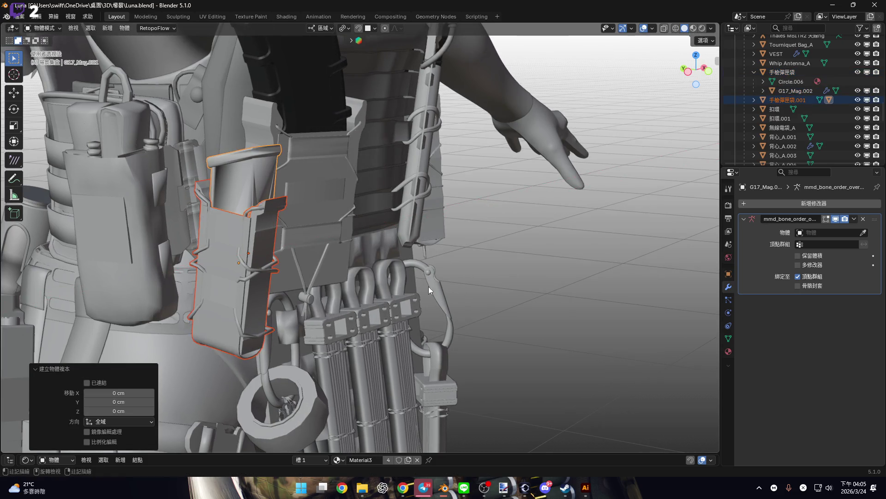
- Move the copied pouch and magazine 7.94 cm along local Y
middle_drag(429, 286, 331, 251)
key(g)
key(y)
key(y)
click(426, 302)
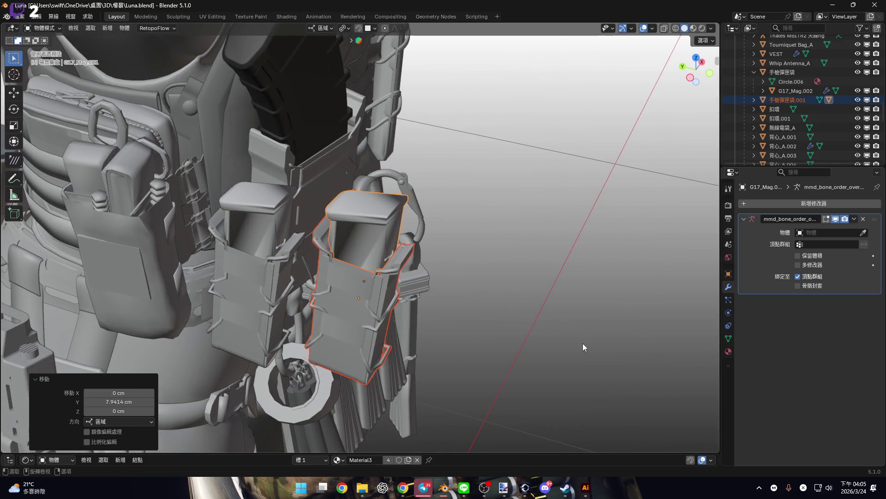
- Turn the copied pouch 70.3° about its own Z axis, plus an extra 5.66°
key(bracketleft)
key(r)
key(z)
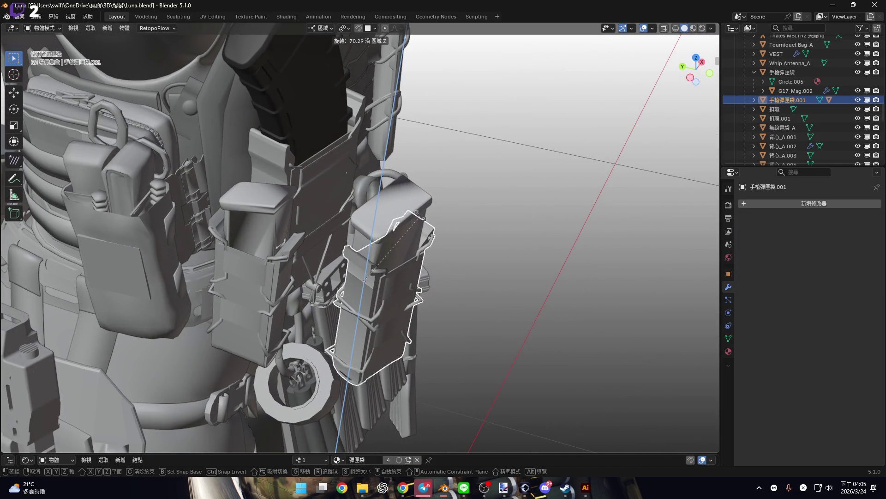
click(417, 213)
mouse_move(417, 213)
middle_down()
mouse_move(368, 266)
mouse_move(336, 262)
mouse_move(290, 219)
mouse_move(286, 241)
mouse_move(438, 340)
mouse_move(337, 283)
middle_up()
key(r)
key(z)
click(454, 324)
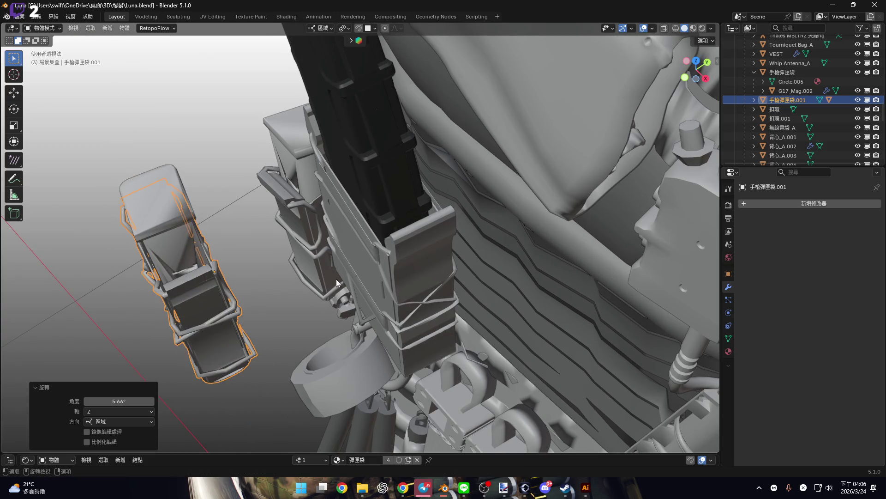
click(327, 29)
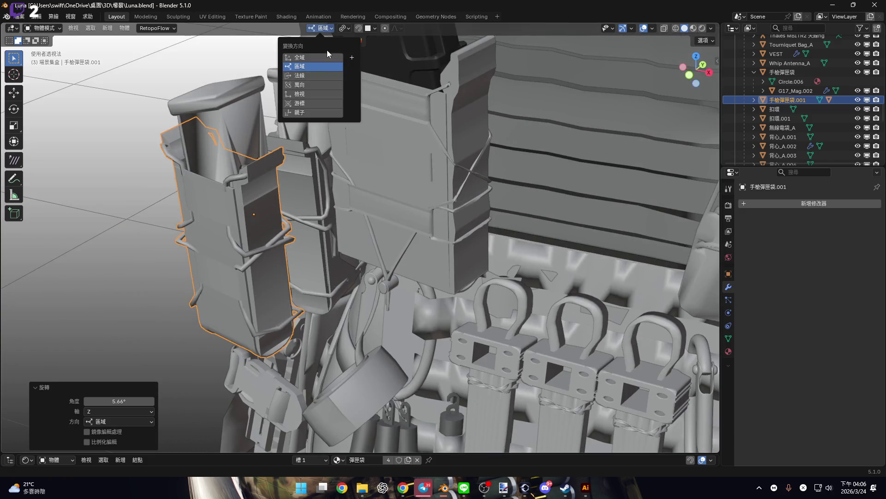
- Switch to Global orientation and move the pouch 6.73 cm along Y
click(299, 57)
key(g)
mouse_move(435, 234)
alt+middle_down()
mouse_move(430, 251)
mouse_move(386, 221)
mouse_move(544, 151)
alt+middle_up()
key(x)
key(y)
click(447, 250)
- In right side view, tilt the pouch 2.32° and move it 1.91 cm back along Y
click(708, 74)
scroll(510, 243, up, 5)
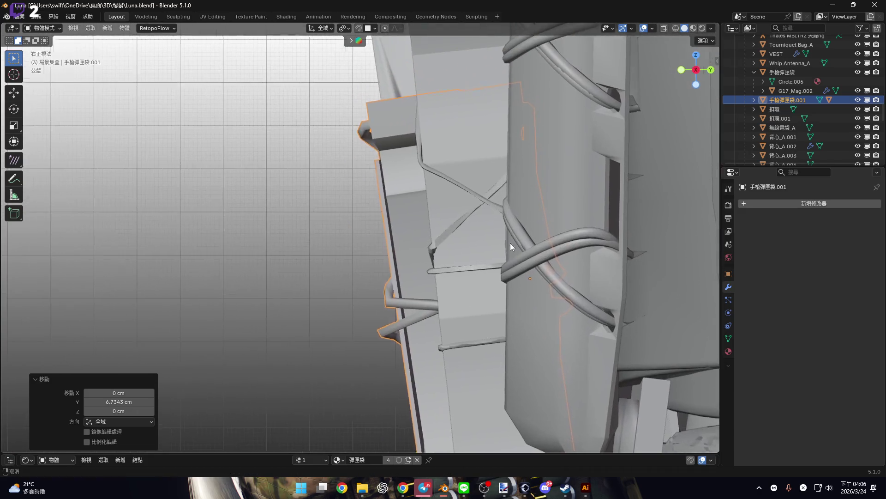
key(r)
click(591, 248)
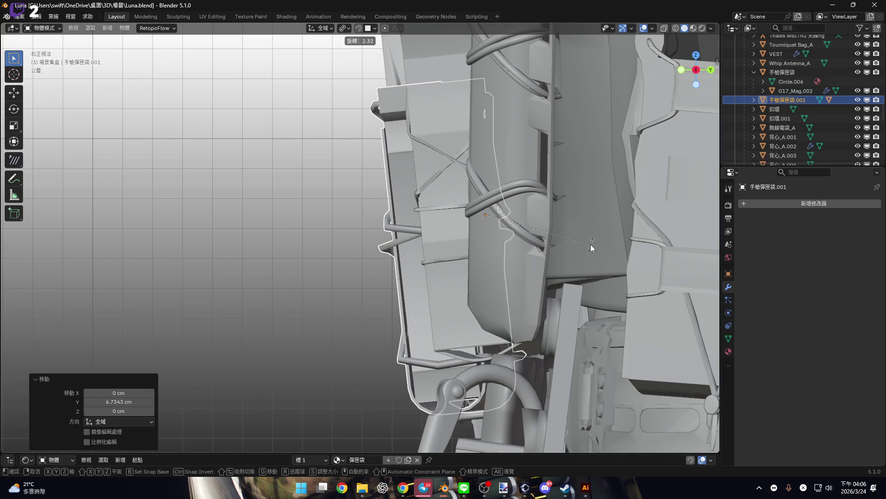
scroll(520, 229, down, 1)
key(g)
key(y)
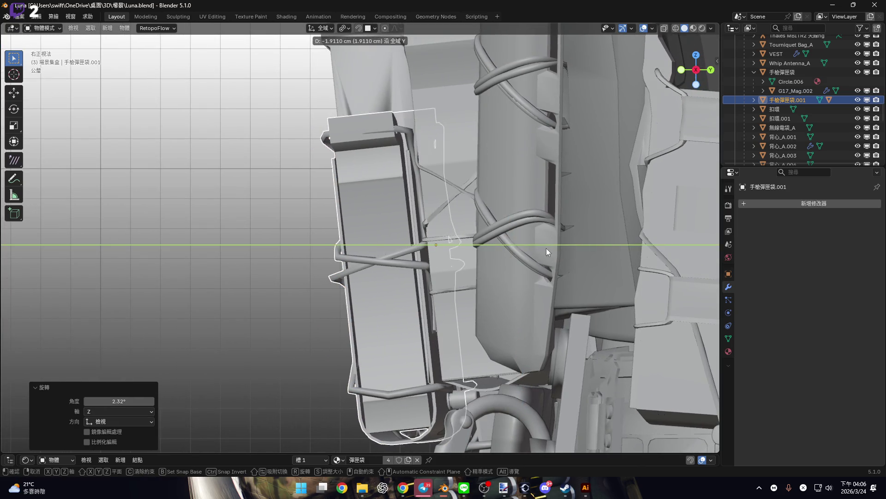
click(449, 287)
- From the front, shift the pouch 0.87 cm along X and lower it slightly on Z
scroll(450, 287, up, 1)
mouse_move(450, 287)
alt+middle_down()
mouse_move(472, 281)
mouse_move(400, 226)
mouse_move(464, 195)
mouse_move(425, 121)
mouse_move(403, 221)
alt+middle_up()
scroll(424, 121, down, 5)
scroll(388, 154, up, 6)
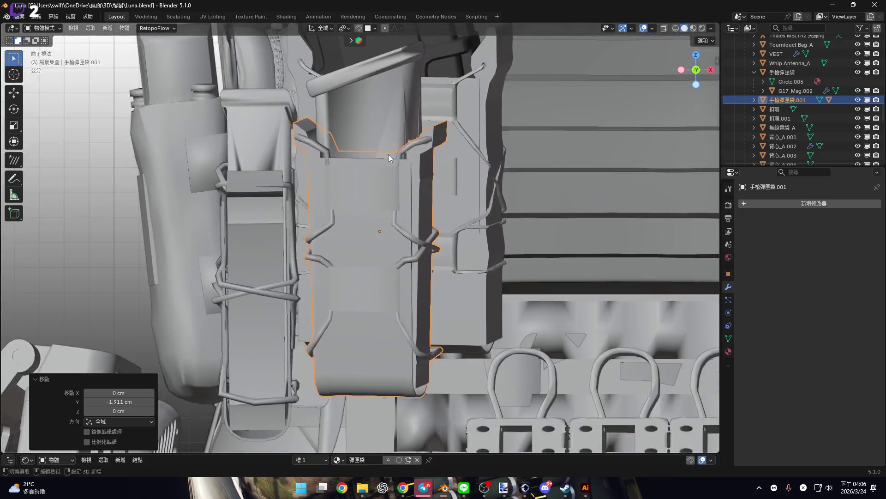
key(g)
key(x)
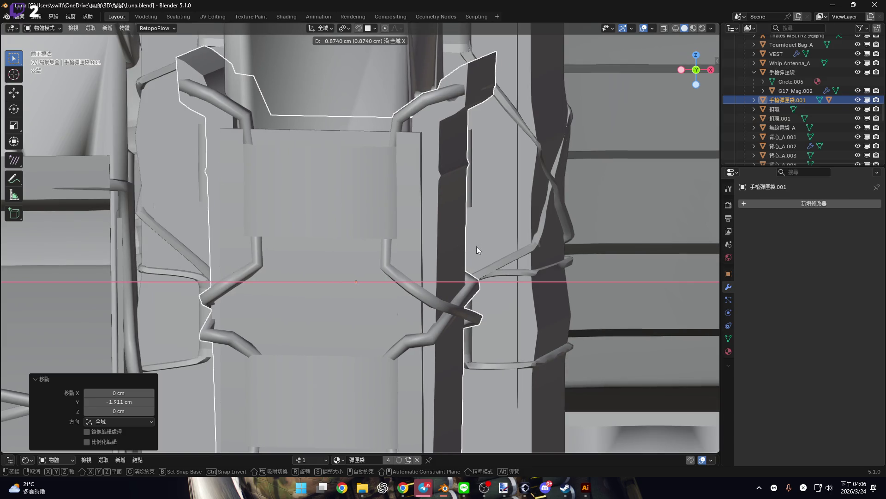
click(477, 246)
scroll(485, 157, up, 2)
key(g)
key(z)
click(430, 187)
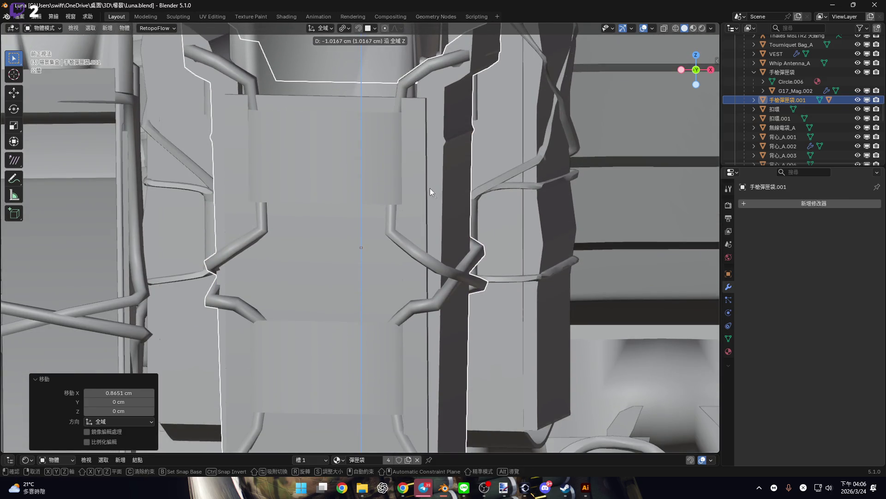
- Rotate the pouch about the vertical axis, then correct it slightly the other way
scroll(433, 193, up, 1)
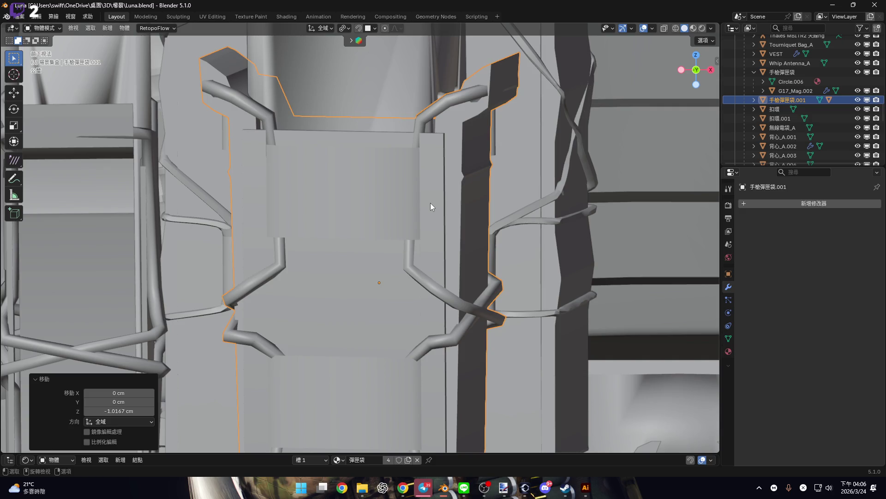
scroll(427, 210, down, 3)
mouse_move(456, 217)
middle_down()
mouse_move(492, 225)
mouse_move(391, 201)
middle_up()
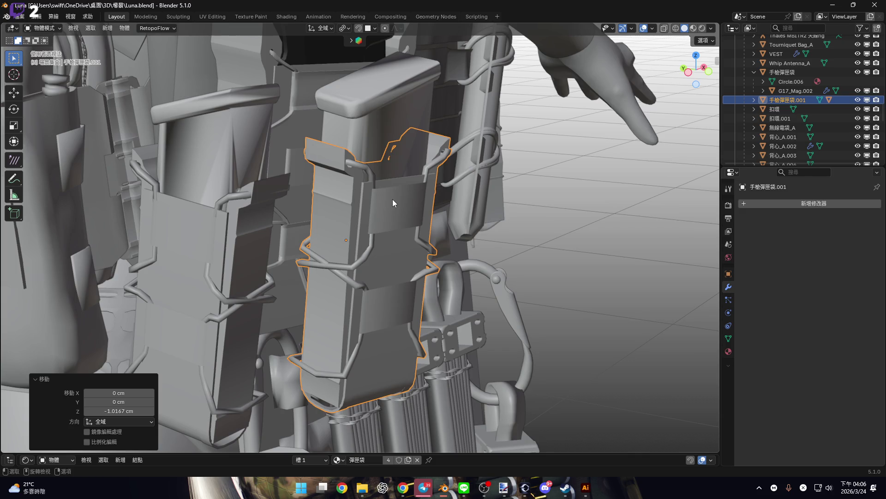
middle_drag(375, 212, 403, 215)
scroll(403, 215, up, 3)
mouse_move(309, 159)
middle_down()
mouse_move(448, 199)
mouse_move(421, 197)
mouse_move(526, 236)
mouse_move(553, 270)
mouse_move(608, 259)
mouse_move(638, 273)
middle_up()
key(r)
key(z)
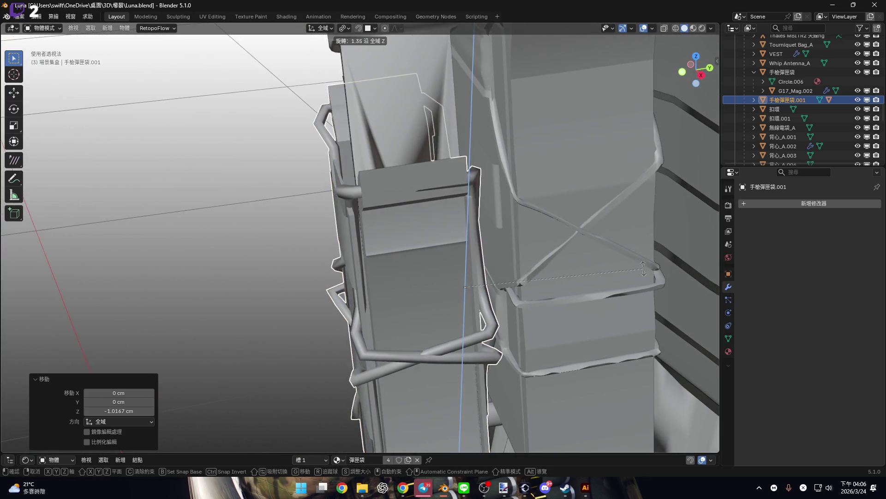
click(652, 264)
mouse_move(568, 231)
middle_down()
mouse_move(522, 179)
mouse_move(491, 216)
mouse_move(446, 228)
mouse_move(591, 257)
middle_up()
key(r)
click(577, 257)
- Nudge the pouch along Y against the vest
mouse_move(489, 241)
middle_down()
mouse_move(443, 280)
mouse_move(455, 275)
mouse_move(449, 224)
mouse_move(457, 225)
middle_up()
key(g)
key(y)
click(460, 227)
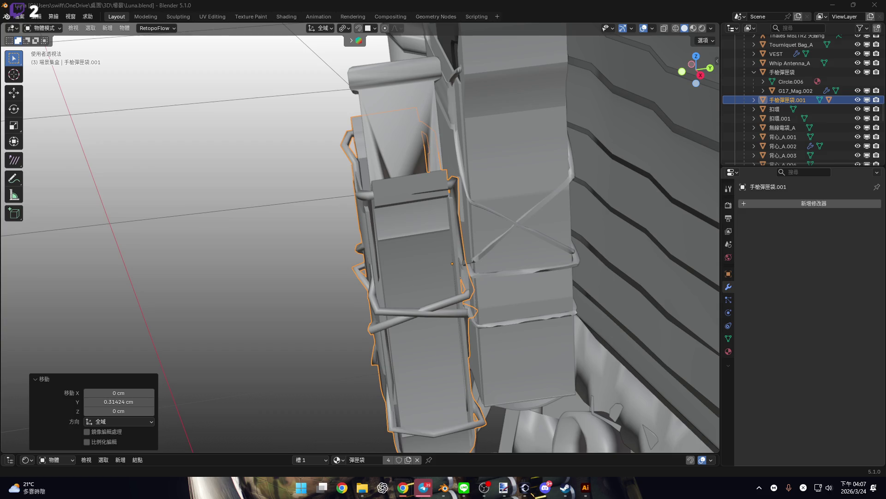
- Check the pouch fit from the back, front and a perspective view
mouse_move(528, 331)
middle_down()
mouse_move(475, 303)
mouse_move(569, 297)
mouse_move(505, 276)
mouse_move(658, 184)
middle_up()
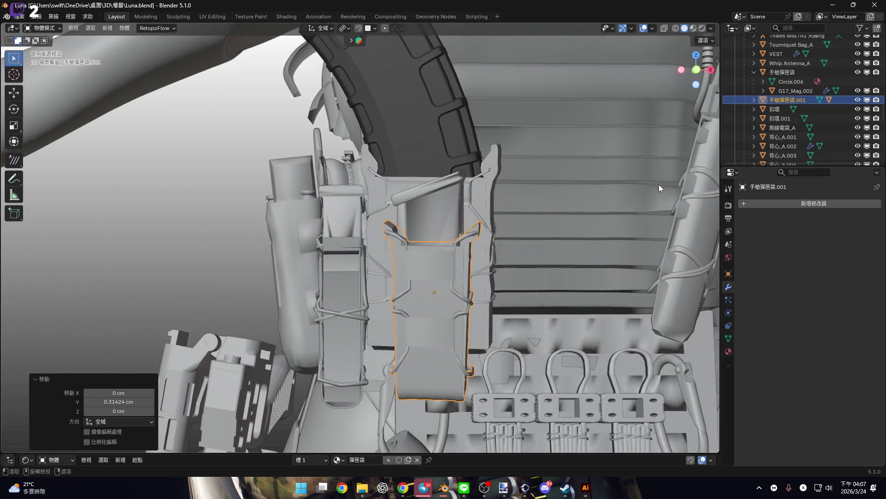
click(697, 72)
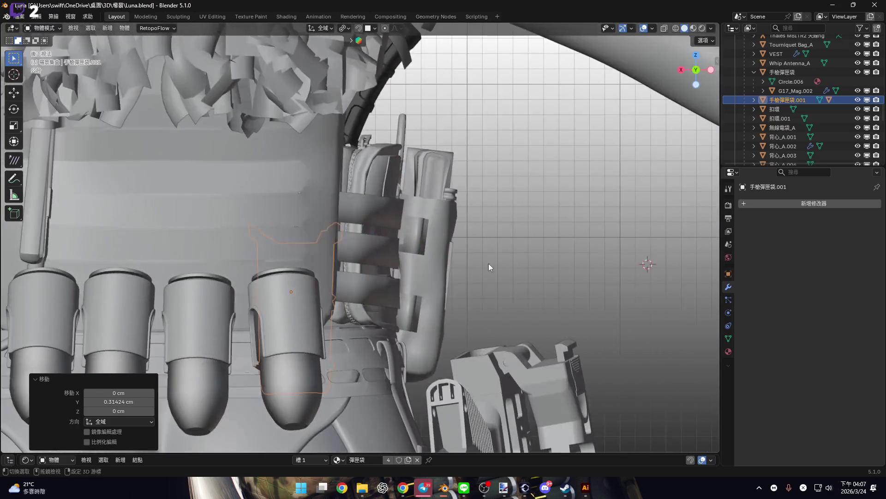
click(697, 69)
mouse_move(499, 272)
middle_down()
mouse_move(436, 247)
mouse_move(427, 215)
middle_up()
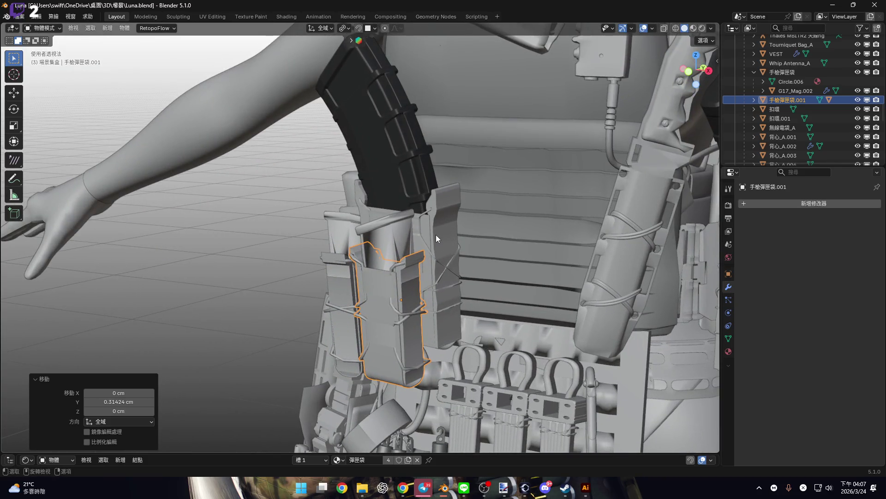
- Select the rifle magazine pouch together with its rifle magazine
click(441, 238)
shift+click(427, 194)
shift+middle_drag(502, 215, 464, 217)
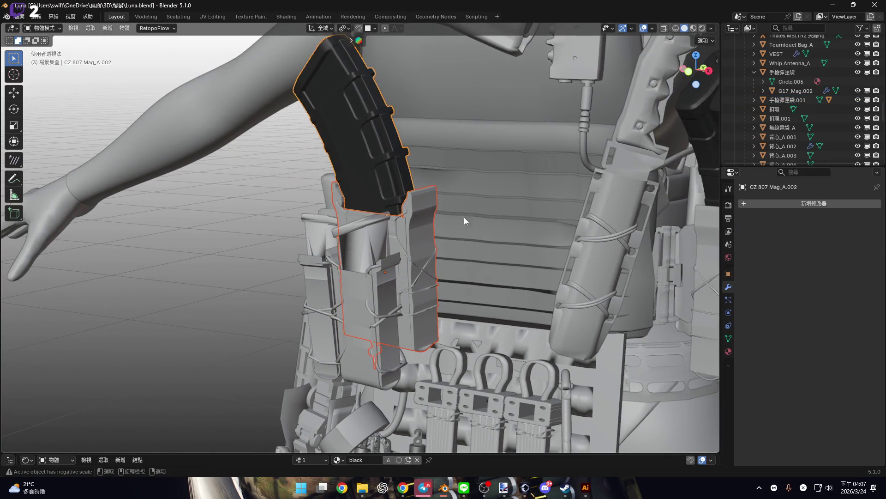
- Duplicate the CZ 807 magazine and FAM Scorpion pouch, shifting the copies 8.9 cm along X
click(690, 72)
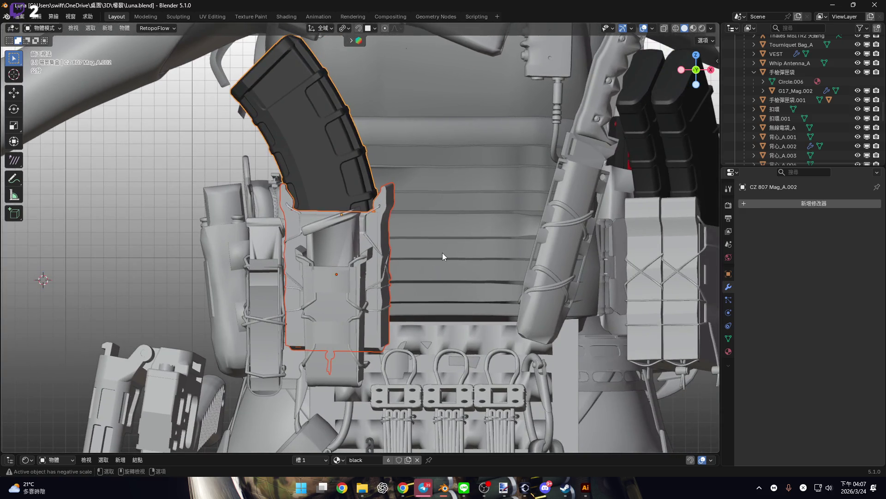
key(shift)
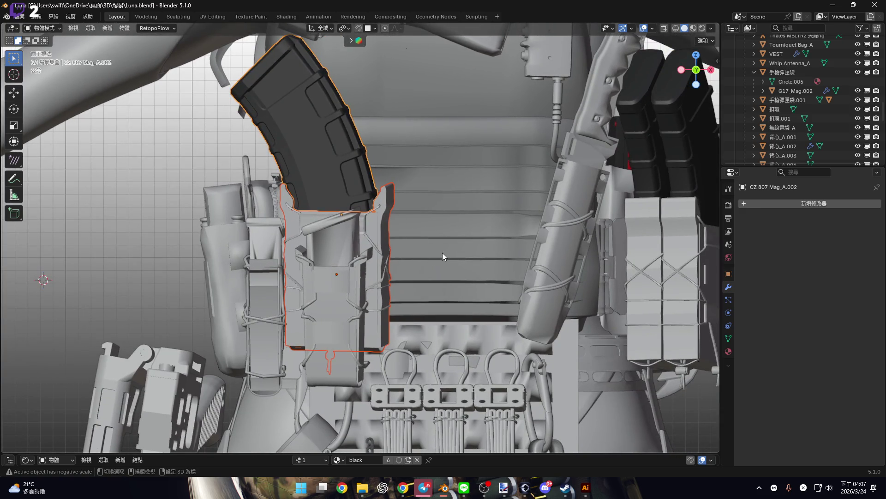
key(shift+d)
scroll(415, 253, up, 2)
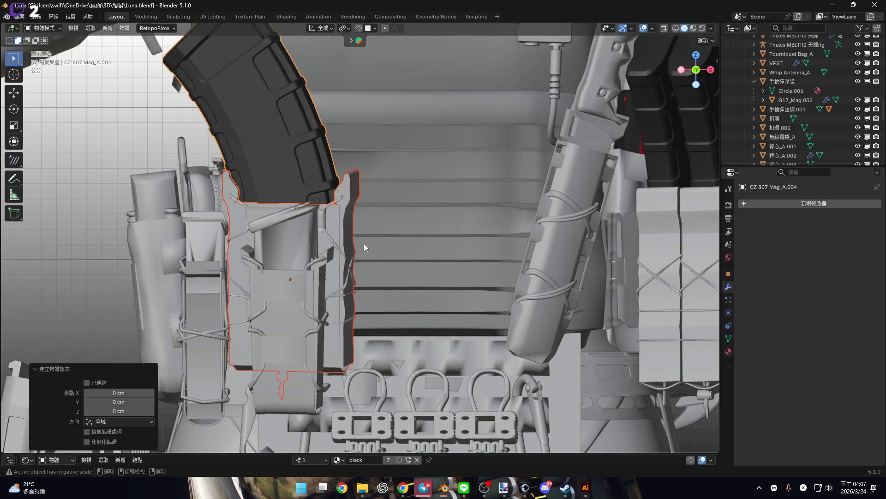
click(349, 232)
key(g)
key(x)
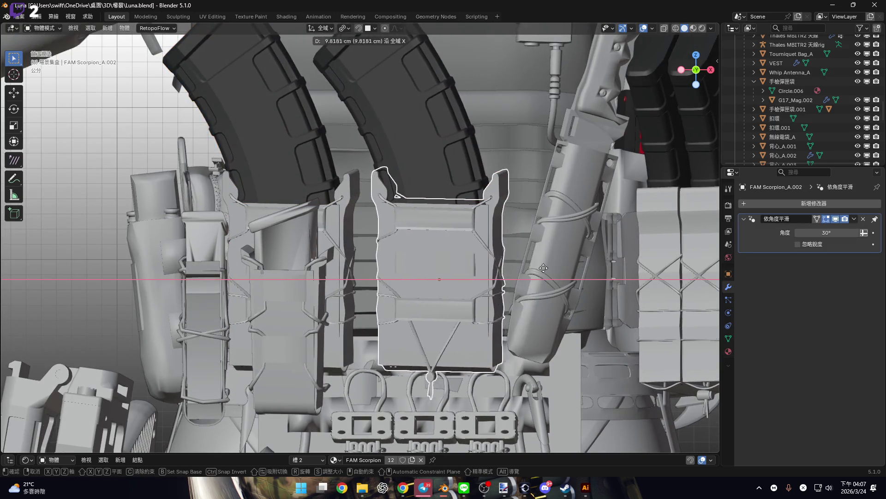
click(520, 273)
- Turn the copied pouch and magazine 11.5° about the Z axis
mouse_move(482, 249)
middle_down()
mouse_move(477, 283)
mouse_move(451, 267)
middle_up()
key(r)
key(z)
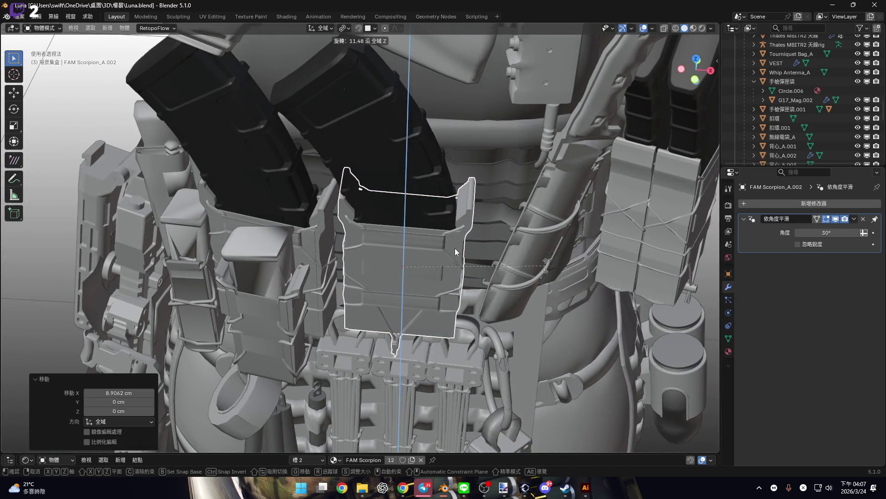
click(543, 267)
- Inspect the copies from several angles, then select the first pistol magazine pouch
middle_drag(543, 266, 383, 249)
scroll(343, 216, up, 5)
scroll(339, 191, down, 2)
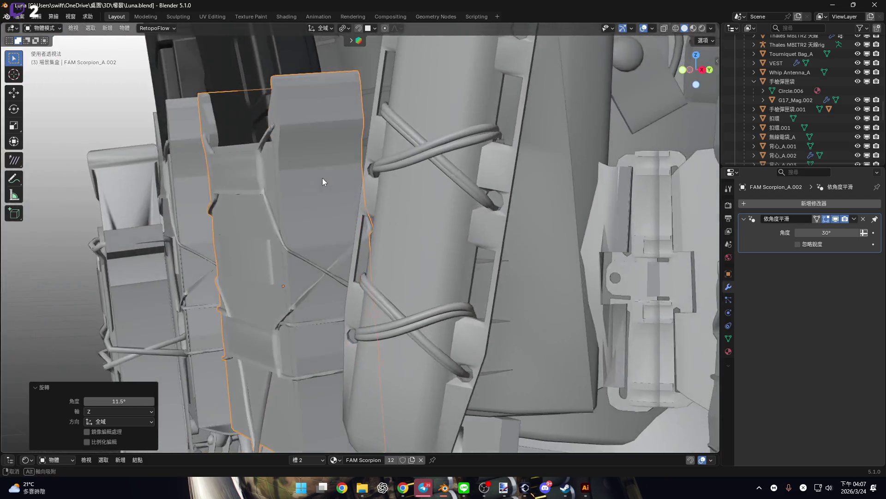
middle_drag(322, 179, 341, 261)
scroll(341, 262, down, 4)
mouse_move(381, 195)
middle_down()
mouse_move(337, 174)
mouse_move(544, 257)
middle_up()
scroll(508, 229, up, 2)
scroll(509, 229, up, 1)
mouse_move(492, 217)
middle_down()
mouse_move(331, 217)
mouse_move(428, 268)
mouse_move(402, 238)
mouse_move(403, 267)
mouse_move(378, 254)
middle_up()
click(337, 307)
- Duplicate the pistol magazine pouch, moving it 6.6 cm along X and turning it 10.6° about Z
key(shift+d)
key(x)
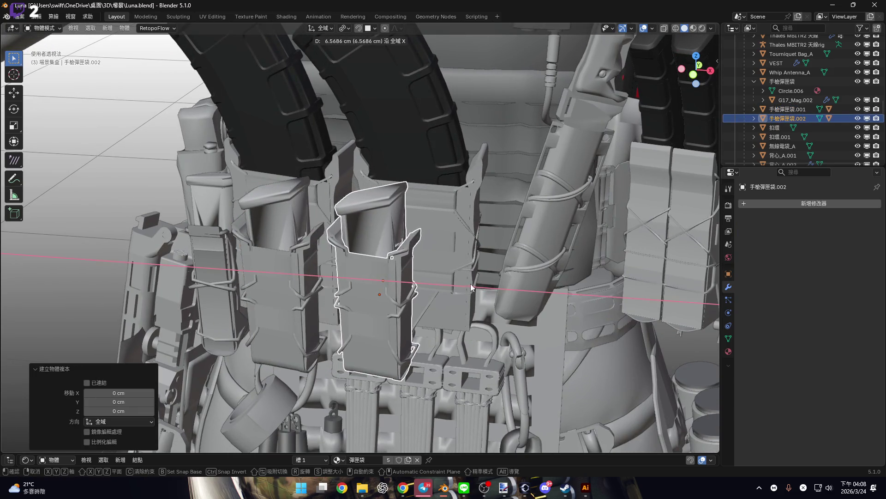
click(408, 286)
mouse_move(408, 286)
middle_down()
mouse_move(397, 250)
mouse_move(481, 281)
mouse_move(410, 281)
mouse_move(506, 284)
middle_up()
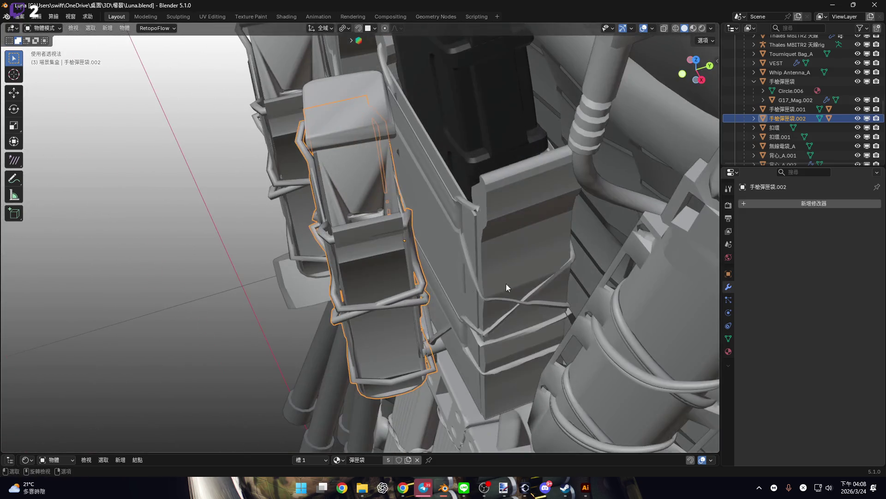
key(r)
key(z)
click(495, 258)
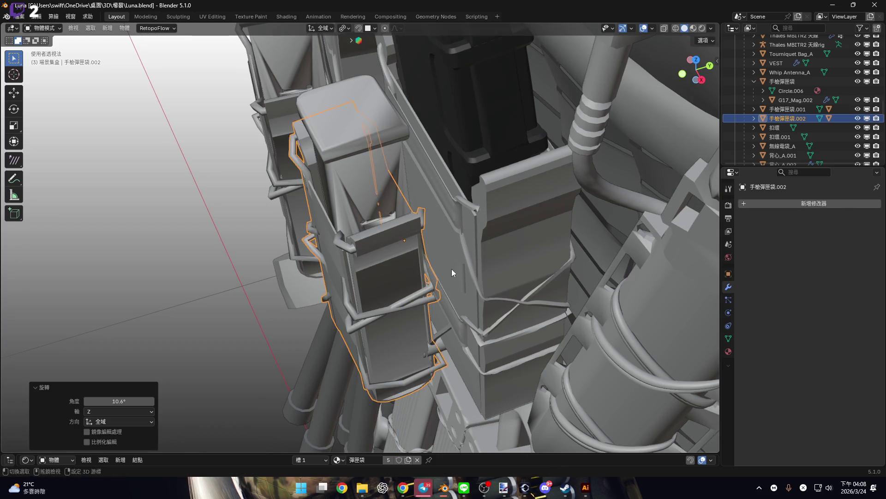
- From the right side view, push the copied pouch along Y against the vest
shift+middle_drag(452, 269, 452, 207)
click(701, 81)
scroll(467, 215, up, 2)
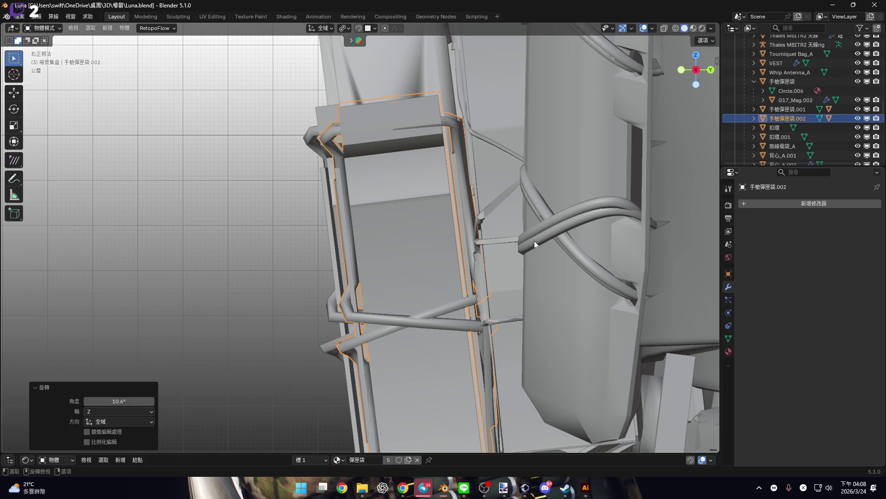
scroll(516, 215, down, 2)
scroll(514, 233, up, 1)
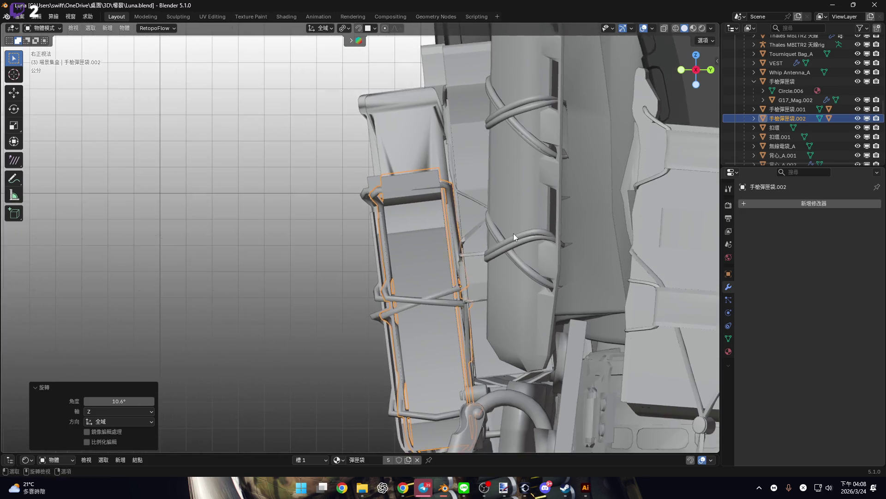
scroll(542, 224, up, 2)
key(g)
key(y)
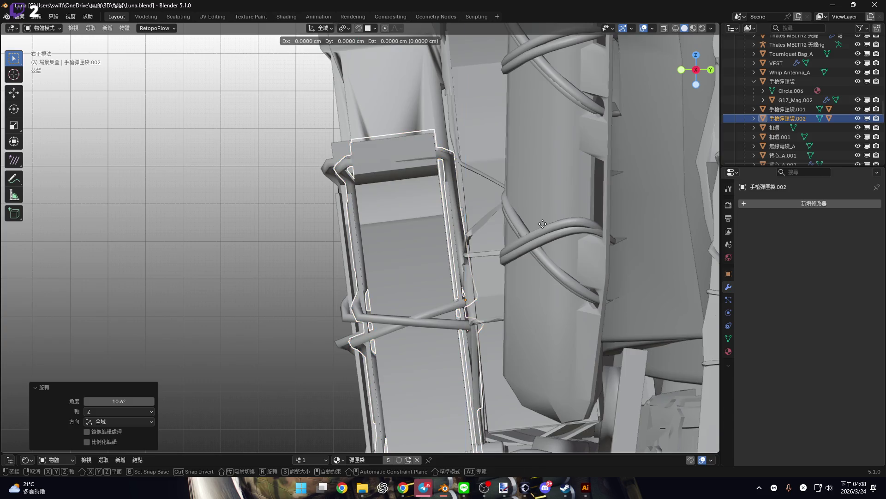
click(547, 223)
- Tilt the copied pouch -1.2° about X and shift it 2.3 cm along X
mouse_move(514, 206)
middle_down()
mouse_move(514, 177)
mouse_move(431, 204)
mouse_move(531, 257)
mouse_move(554, 254)
mouse_move(456, 248)
mouse_move(461, 243)
middle_up()
key(g)
key(x)
key(Escape)
key(r)
key(x)
click(560, 253)
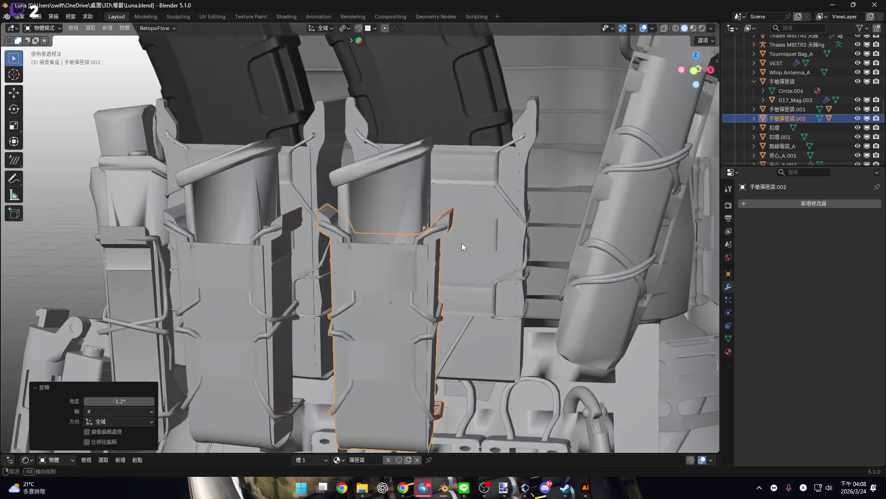
key(g)
key(x)
click(514, 265)
- Check the pouch's fit closely and tilt it a further 0.605° about X
mouse_move(515, 265)
middle_down()
mouse_move(422, 242)
mouse_move(401, 246)
mouse_move(557, 259)
mouse_move(445, 258)
middle_up()
scroll(451, 211, up, 3)
mouse_move(451, 211)
middle_down()
mouse_move(444, 326)
mouse_move(473, 290)
mouse_move(472, 300)
middle_up()
key(r)
key(x)
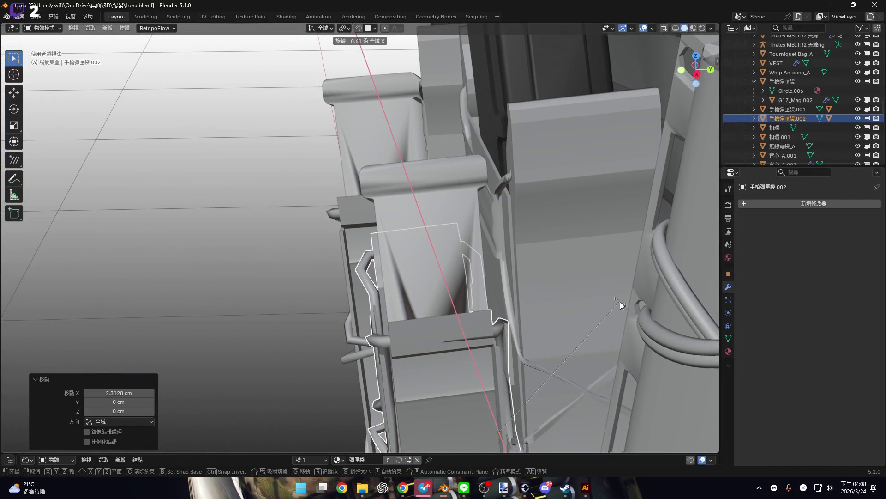
click(544, 303)
scroll(544, 208, down, 2)
mouse_move(545, 302)
middle_down()
mouse_move(543, 208)
mouse_move(502, 99)
mouse_move(530, 102)
mouse_move(486, 193)
middle_up()
scroll(544, 204, down, 2)
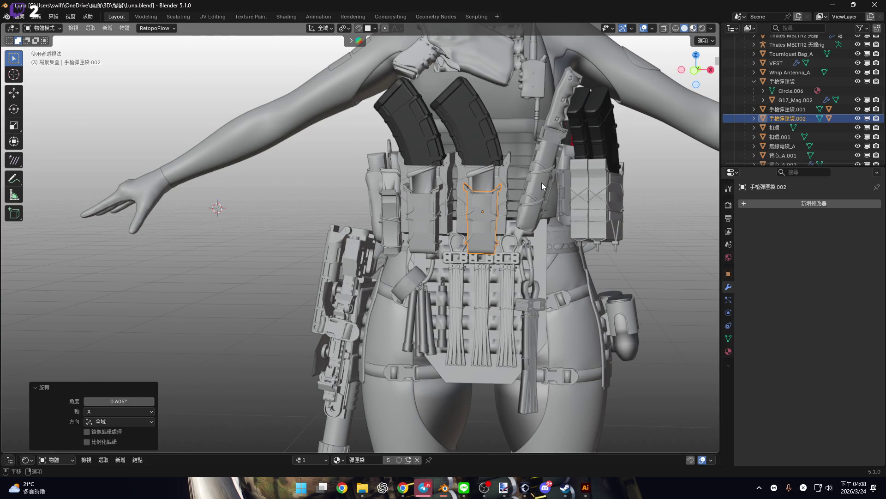
- Switch to Material Preview to show the camo materials and deselect the pouch
key(z)
key(alt+a)
mouse_move(606, 301)
middle_down()
mouse_move(500, 266)
mouse_move(491, 246)
mouse_move(405, 276)
mouse_move(443, 269)
mouse_move(350, 273)
mouse_move(502, 264)
mouse_move(464, 267)
mouse_move(479, 242)
middle_up()
- Collapse the VEST collection and make the FAST Helmet collection visible
shift+middle_drag(509, 196, 464, 246)
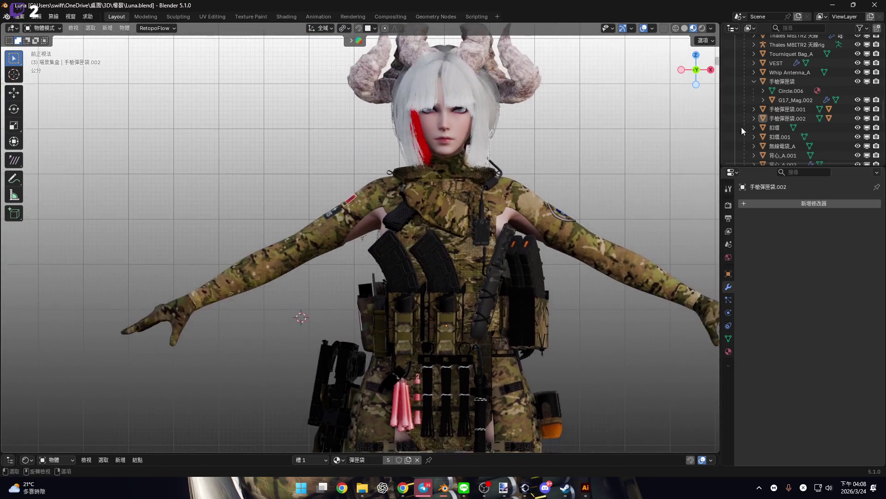
scroll(802, 135, down, 2)
scroll(794, 109, up, 8)
click(735, 123)
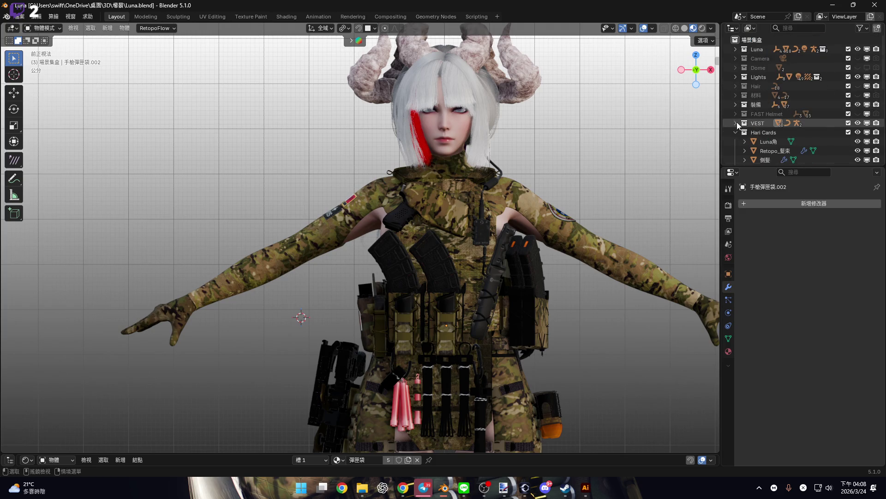
click(858, 114)
- Close the chat window and switch to the Ornata.blend Blender window
scroll(466, 160, up, 5)
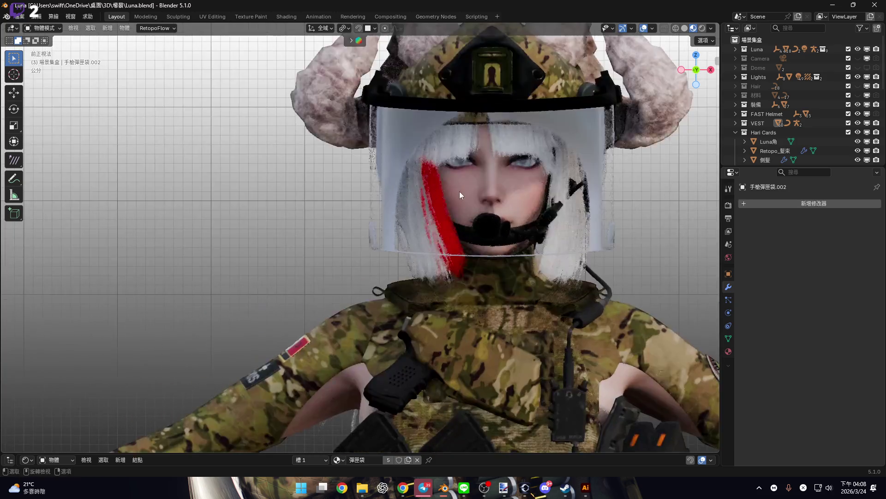
click(463, 487)
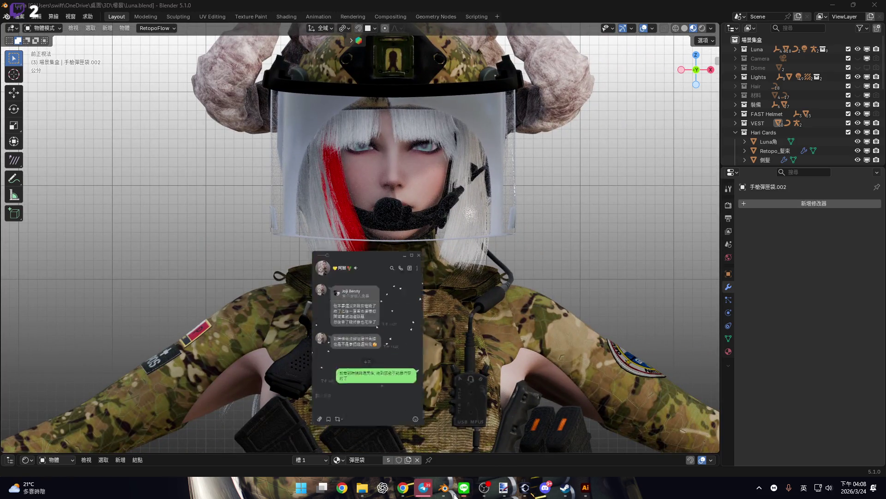
drag(347, 142, 383, 144)
click(428, 138)
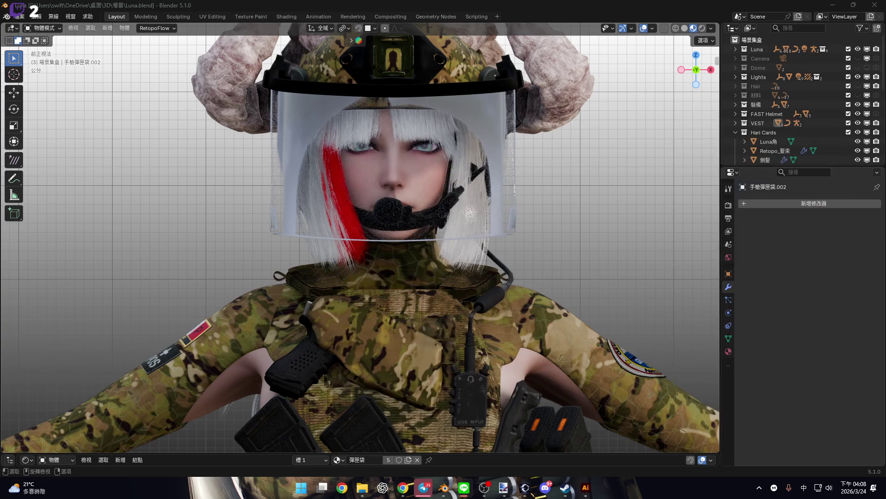
mouse_move(444, 487)
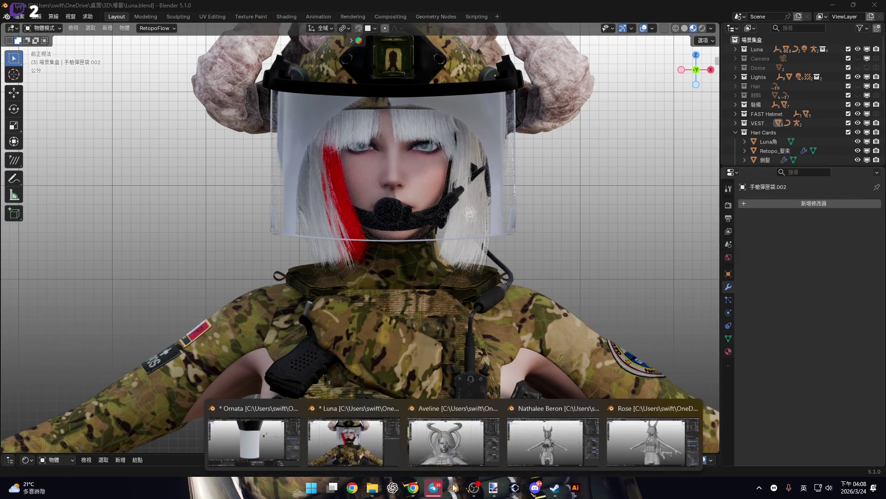
click(254, 436)
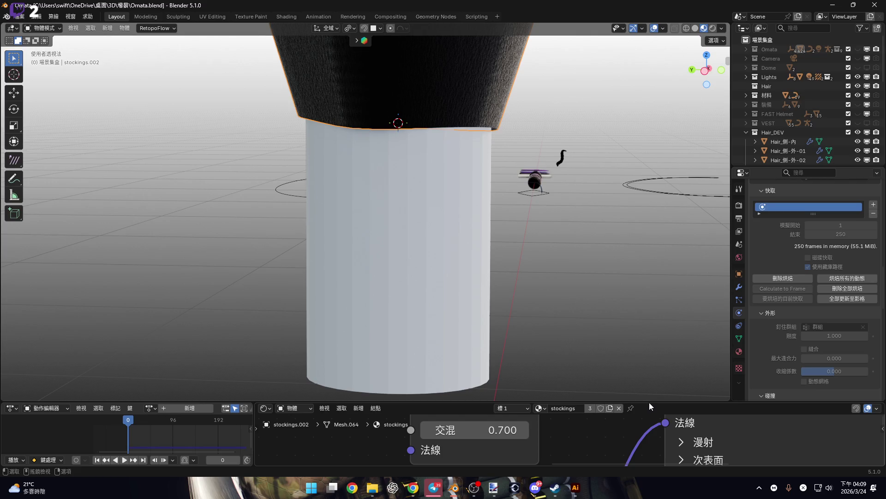
- Enlarge the 3D view, switch to Left Ortho, and play the cloth simulation
drag(649, 402, 649, 455)
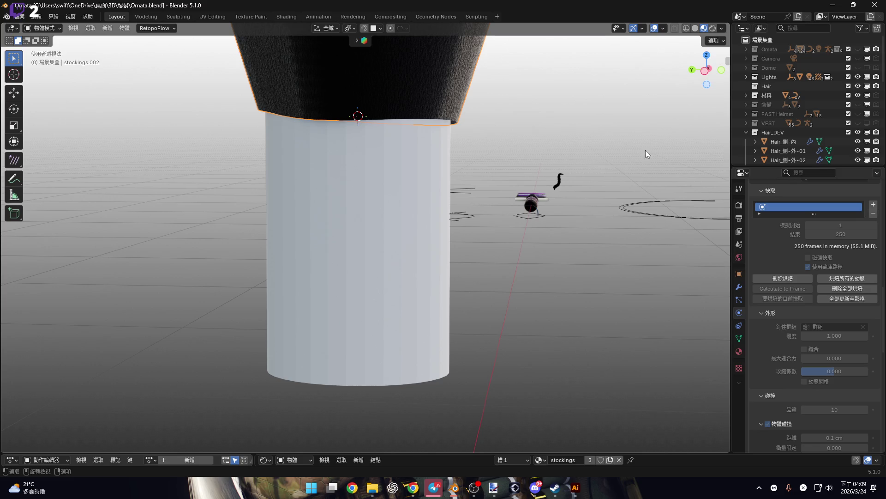
click(706, 71)
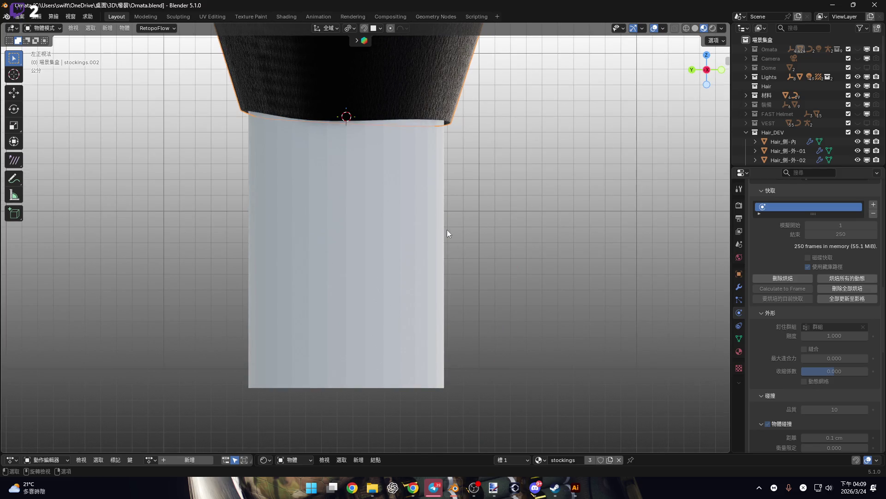
scroll(420, 224, down, 4)
key(space)
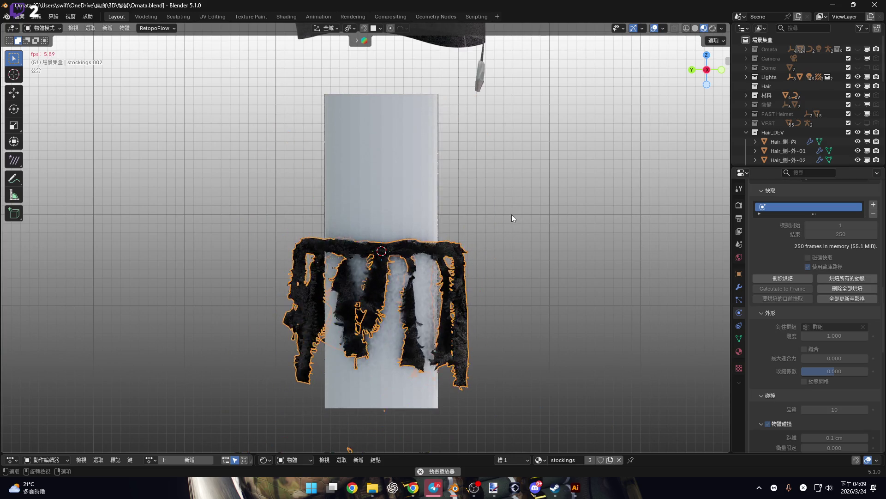
key(space)
scroll(426, 248, up, 5)
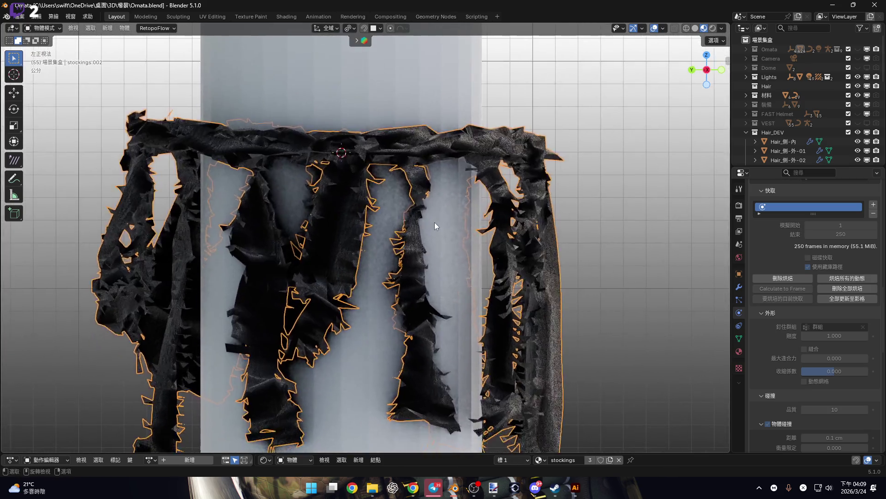
scroll(434, 222, down, 4)
key(space)
key(space)
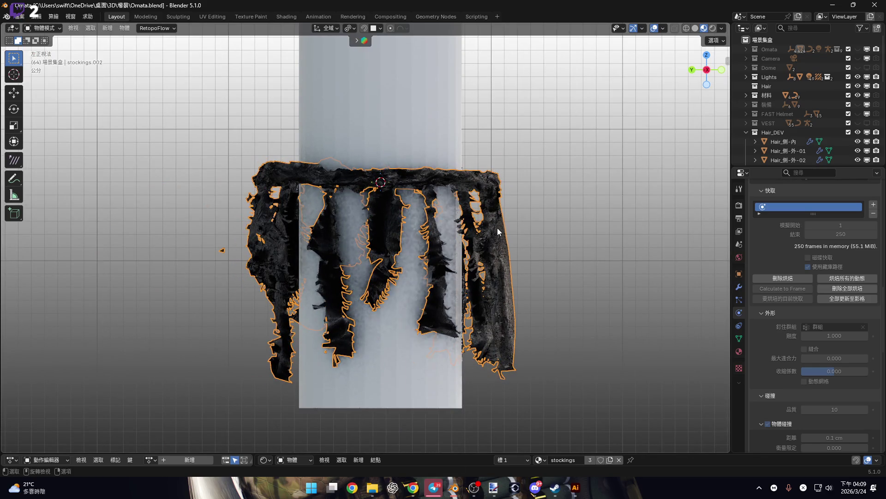
- Apply Shade Auto Smooth and then Shade Smooth to the draped cloth
right_click(497, 228)
click(505, 236)
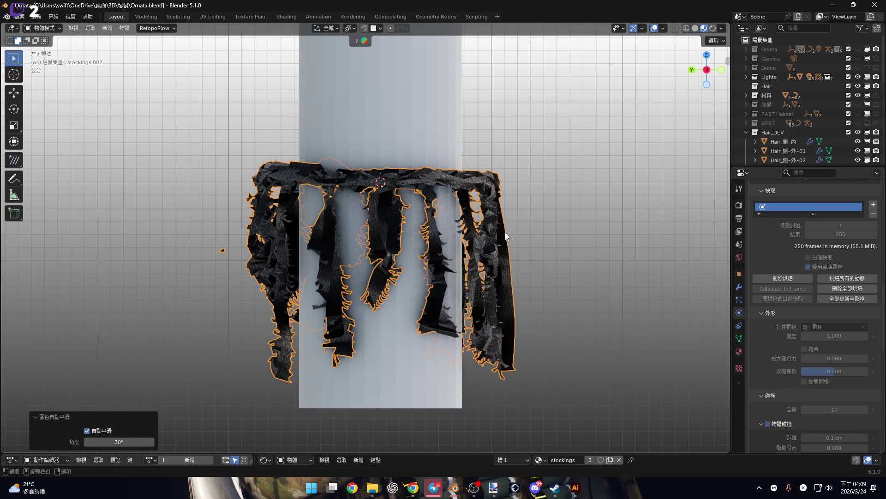
scroll(459, 217, up, 5)
right_click(458, 217)
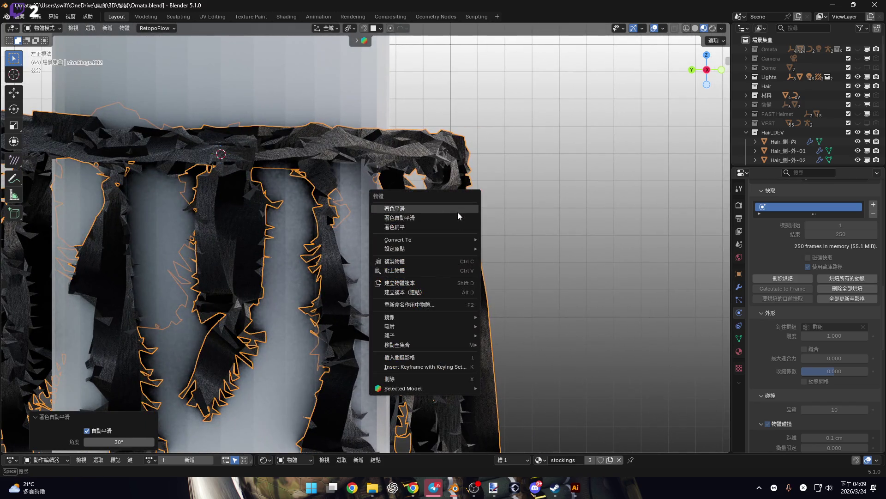
click(458, 209)
mouse_move(458, 220)
shift+middle_down()
mouse_move(413, 185)
mouse_move(348, 236)
mouse_move(376, 200)
mouse_move(396, 232)
mouse_move(448, 203)
mouse_move(312, 222)
mouse_move(536, 223)
mouse_move(526, 225)
shift+middle_up()
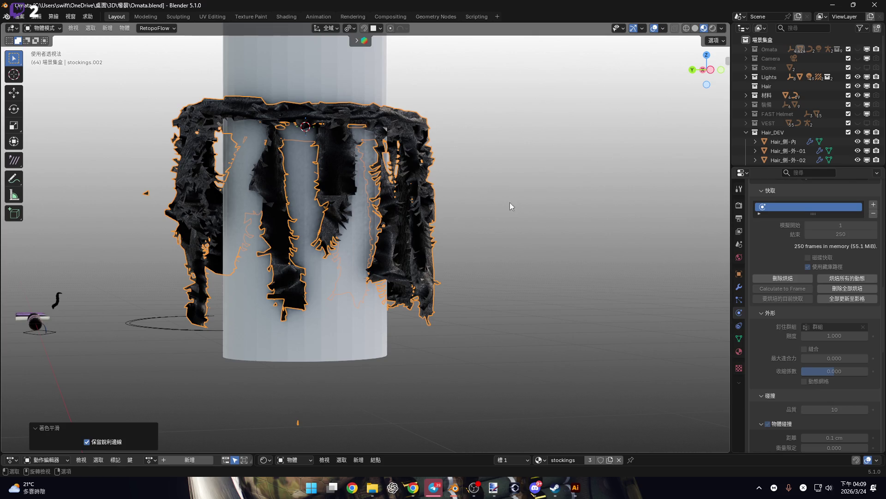
- From the left side view, run the cloth simulation and stop it at frame 125
click(710, 70)
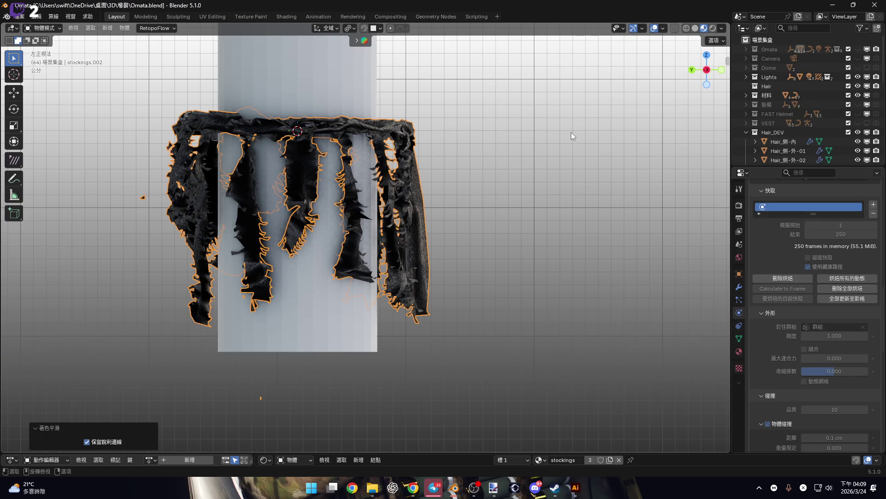
mouse_move(363, 224)
middle_down()
mouse_move(374, 180)
mouse_move(409, 179)
mouse_move(362, 165)
mouse_move(295, 202)
mouse_move(315, 202)
mouse_move(336, 234)
mouse_move(408, 234)
mouse_move(334, 233)
mouse_move(318, 204)
middle_up()
scroll(375, 181, down, 5)
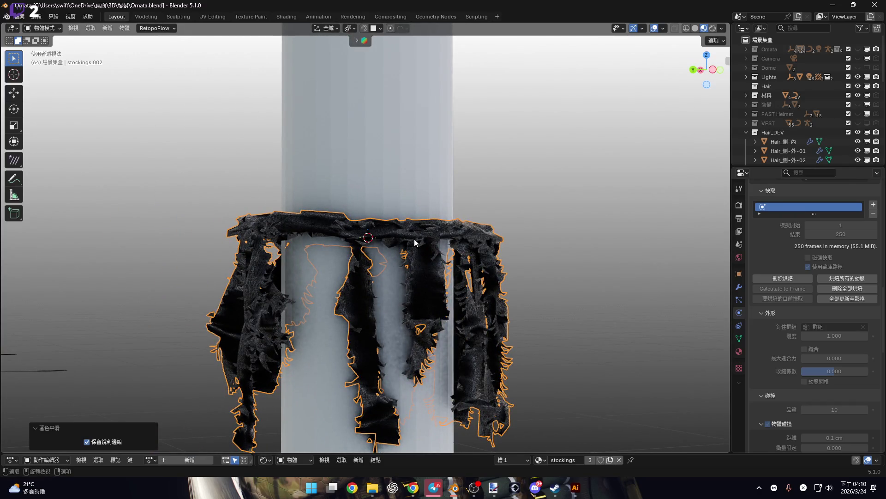
click(714, 70)
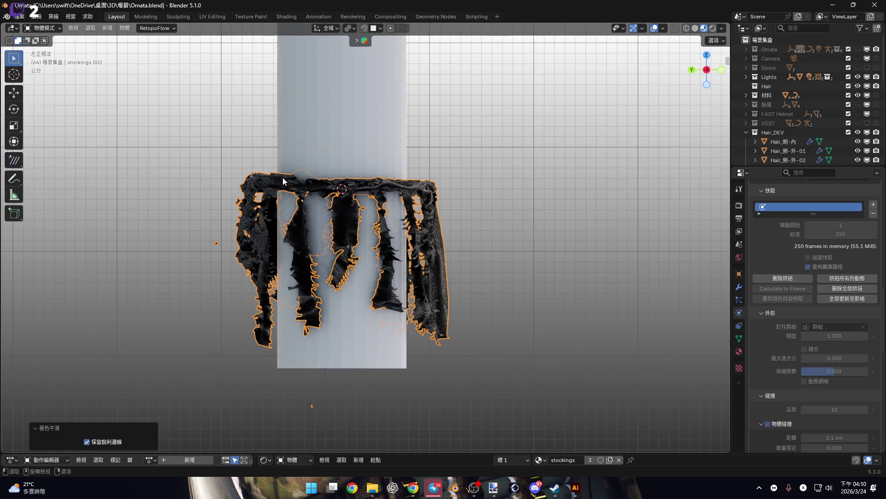
key(space)
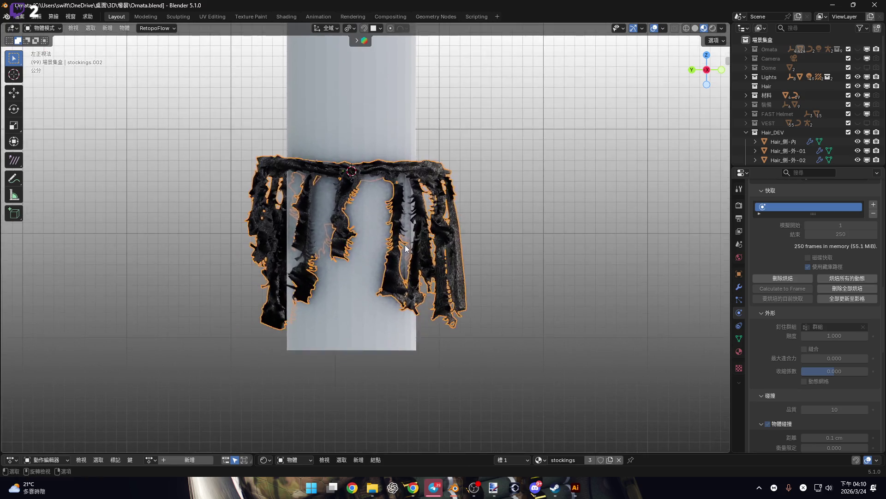
scroll(442, 254, up, 3)
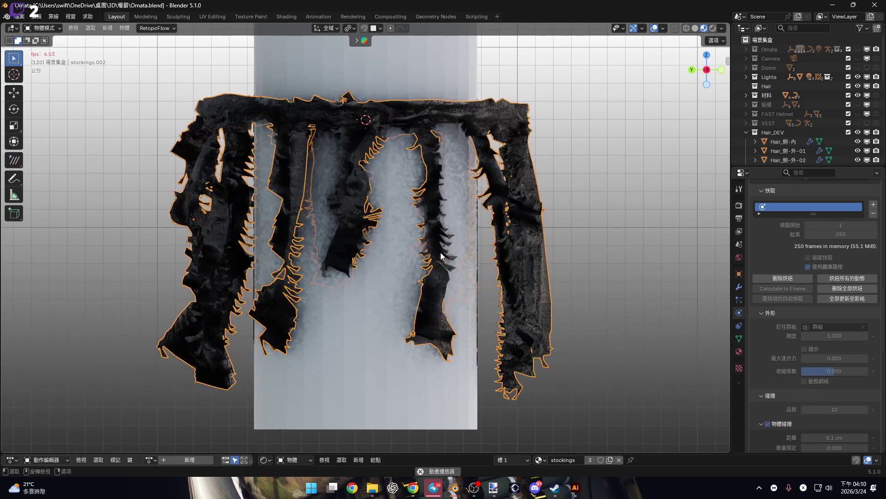
key(KP_5)
- Enter Edit Mode on the stockings.002 skirt and frame the view on it
mouse_move(423, 235)
middle_down()
mouse_move(306, 248)
mouse_move(378, 303)
mouse_move(433, 254)
mouse_move(468, 301)
mouse_move(426, 253)
mouse_move(423, 128)
mouse_move(382, 290)
middle_up()
mouse_move(350, 315)
middle_down()
mouse_move(370, 356)
mouse_move(375, 422)
mouse_move(380, 335)
mouse_move(425, 294)
middle_up()
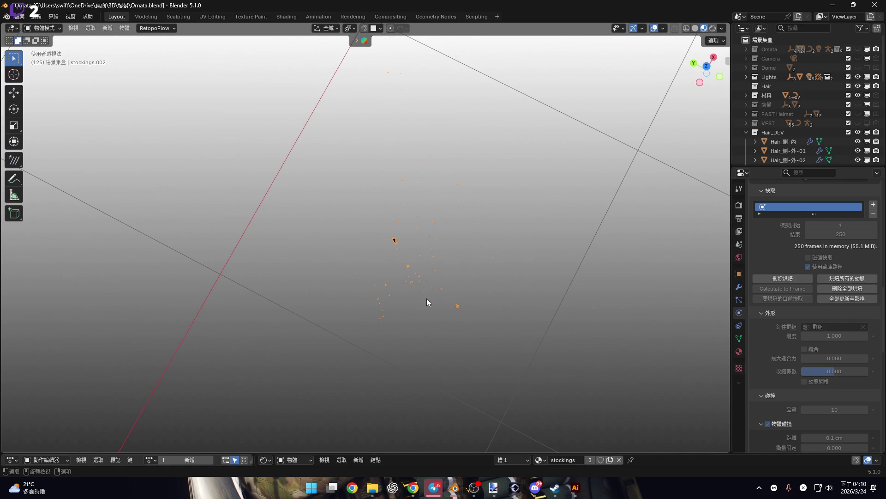
key(Tab)
mouse_move(418, 283)
middle_down()
mouse_move(436, 154)
mouse_move(416, 251)
middle_up()
key(KP_Decimal)
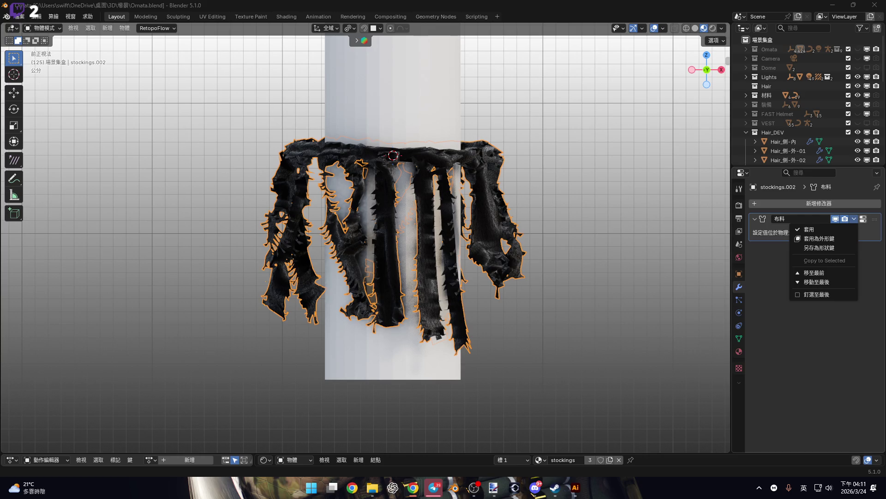
- Close the Cloth modifier's dropdown in Modifier Properties, leaving its settings visible
key(shift)
key(shift)
key(shift)
key(shift)
key(shift)
key(shift)
click(816, 247)
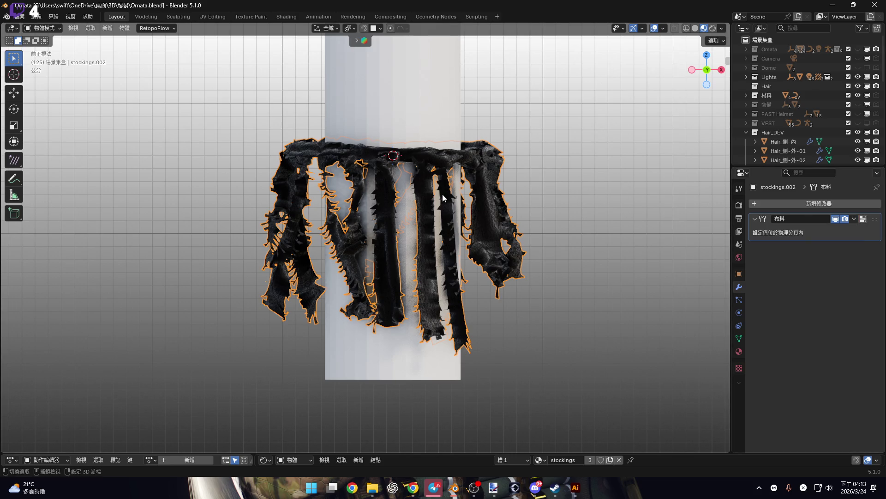
- Apply the Cloth modifier to bake the drape, then jump back to the first frame
click(855, 217)
click(849, 229)
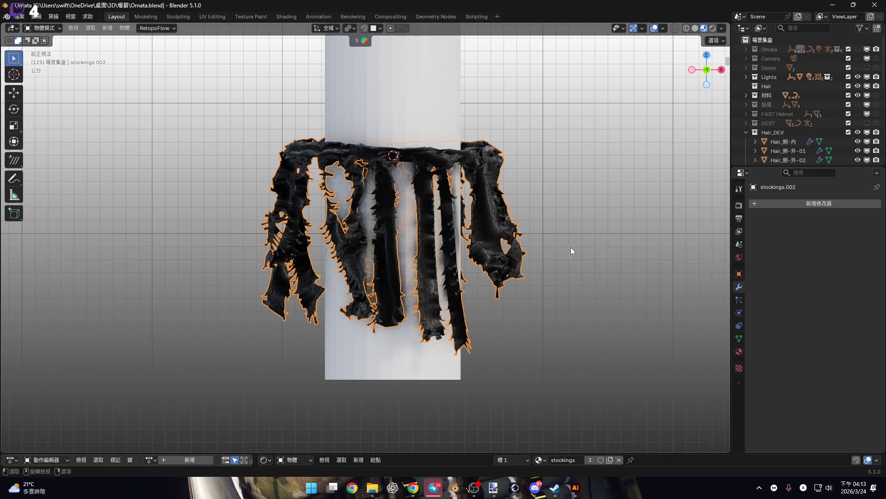
drag(453, 451, 451, 319)
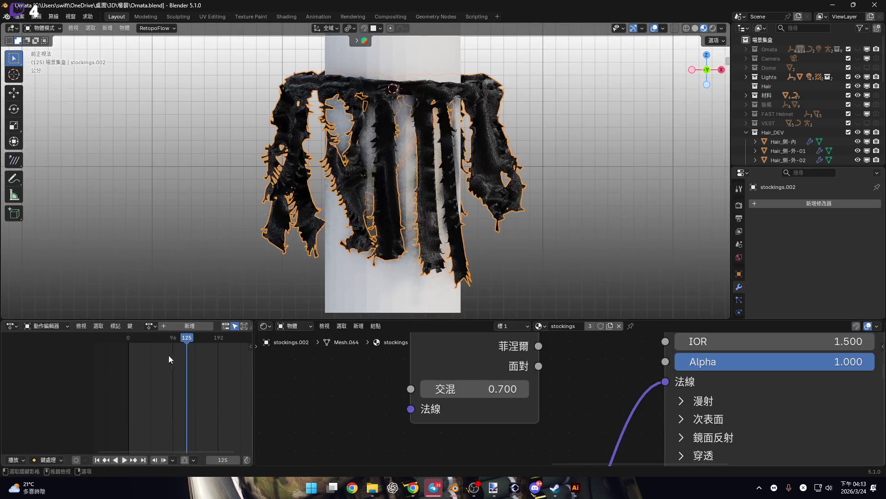
key(shift+Left)
- Connect the Layer Weight Fresnel output to the Principled BSDF Alpha input, then collapse the Shader Editor
scroll(550, 371, up, 1)
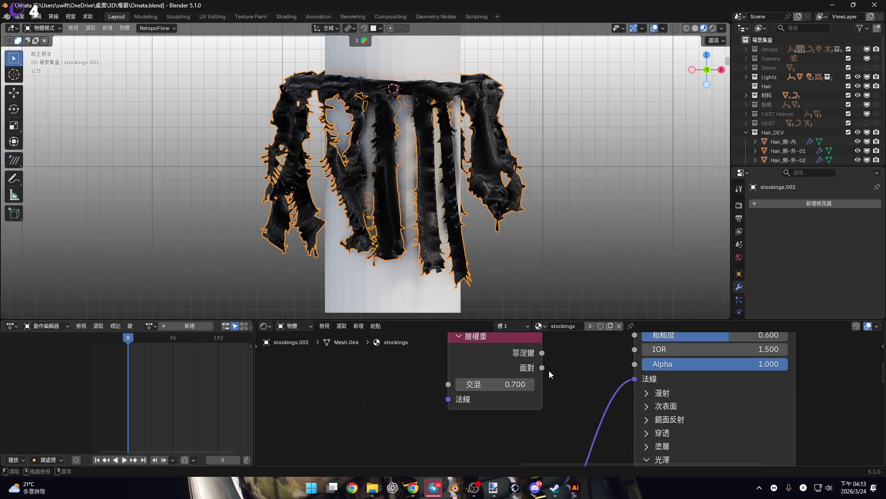
middle_drag(549, 371, 469, 382)
drag(464, 355, 612, 374)
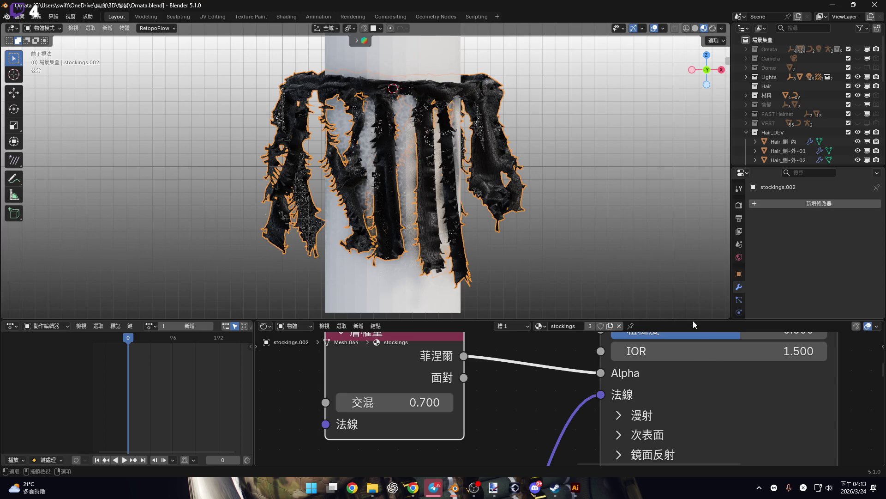
drag(697, 323, 696, 454)
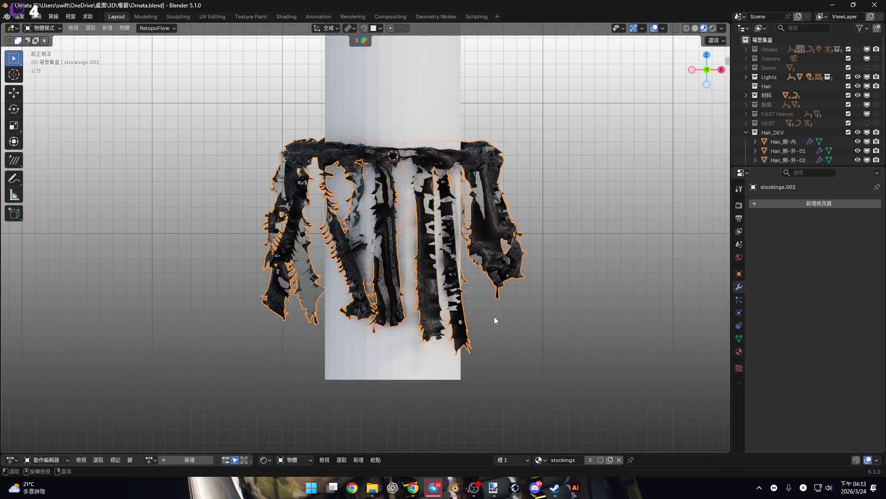
scroll(464, 201, down, 4)
mouse_move(464, 200)
shift+middle_down()
mouse_move(462, 138)
mouse_move(456, 273)
mouse_move(417, 364)
mouse_move(452, 159)
shift+middle_up()
mouse_move(432, 346)
middle_down()
mouse_move(479, 167)
mouse_move(447, 342)
mouse_move(455, 174)
mouse_move(431, 273)
mouse_move(457, 289)
mouse_move(447, 332)
mouse_move(469, 139)
mouse_move(438, 258)
mouse_move(425, 168)
mouse_move(434, 159)
middle_up()
key(Tab)
- In front view with X-ray on, box-select the whole skirt mesh, then deselect it
key(a)
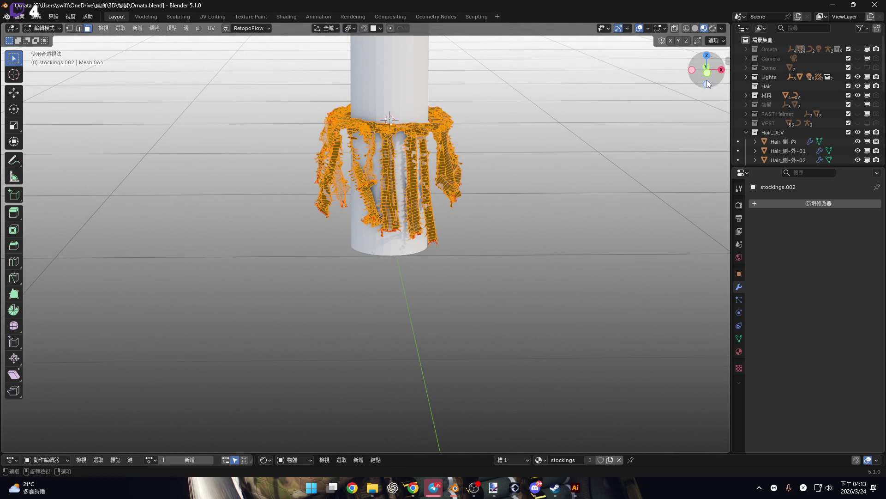
click(707, 73)
click(673, 28)
shift+middle_drag(293, 118, 314, 154)
key(alt+a)
drag(208, 93, 658, 390)
shift+middle_drag(519, 258, 518, 284)
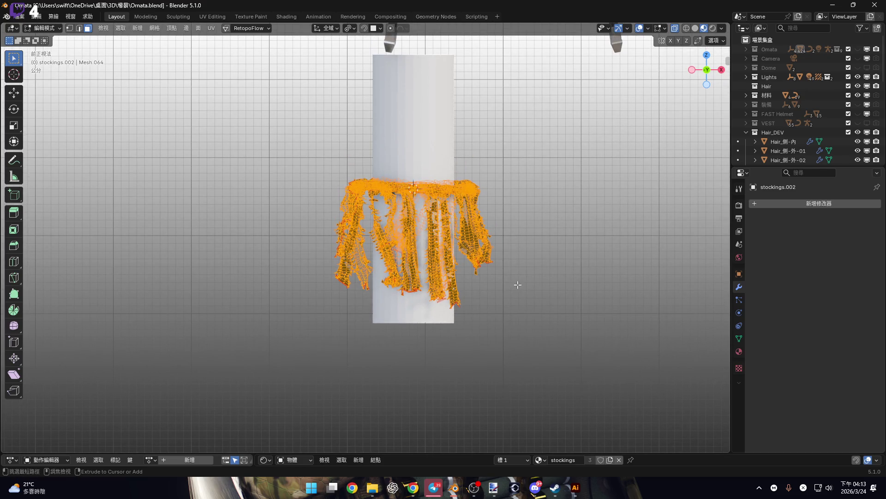
key(alt+a)
right_click(518, 285)
key(Escape)
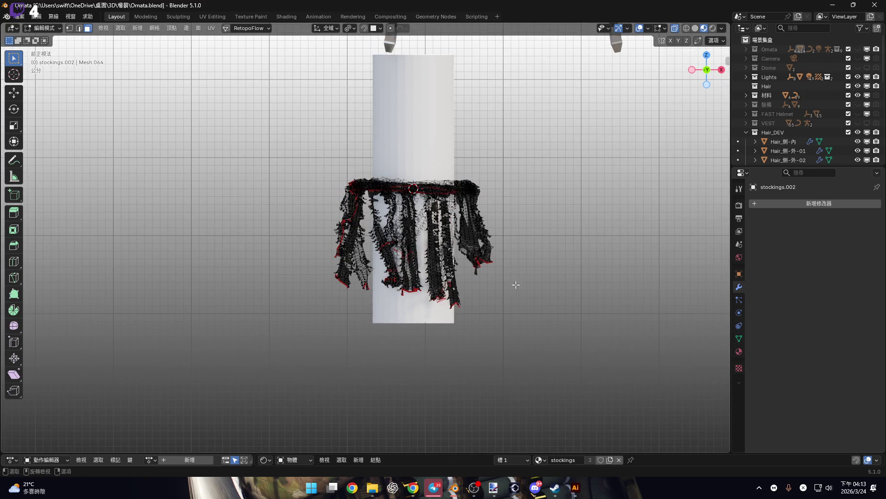
scroll(474, 254, up, 2)
- Back in Object Mode, set the skirt's origin with Origin to Geometry
key(Tab)
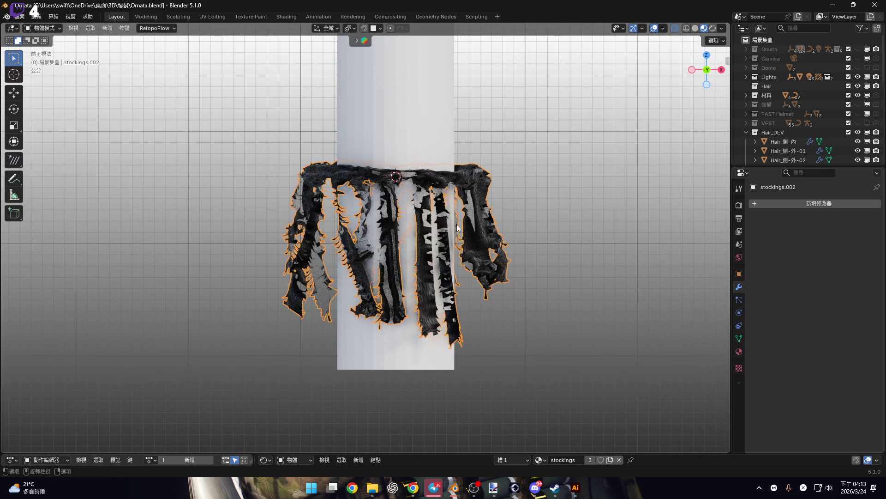
scroll(440, 231, up, 4)
right_click(494, 227)
mouse_move(531, 263)
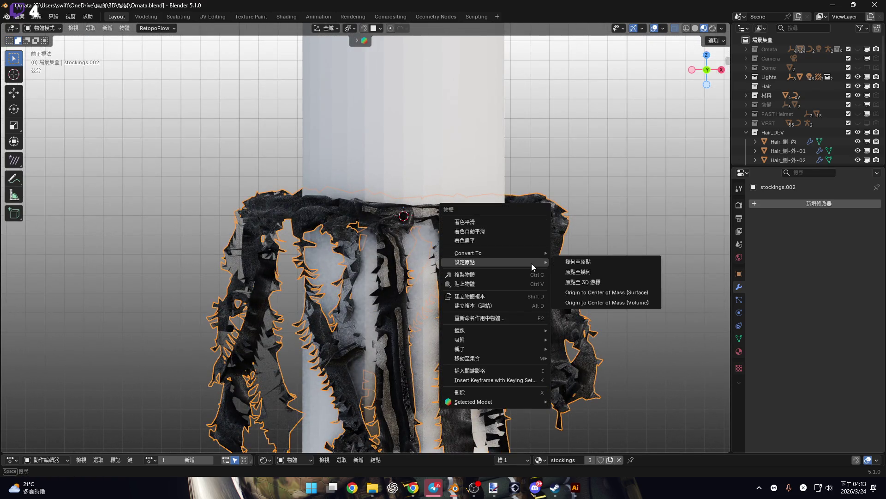
click(600, 270)
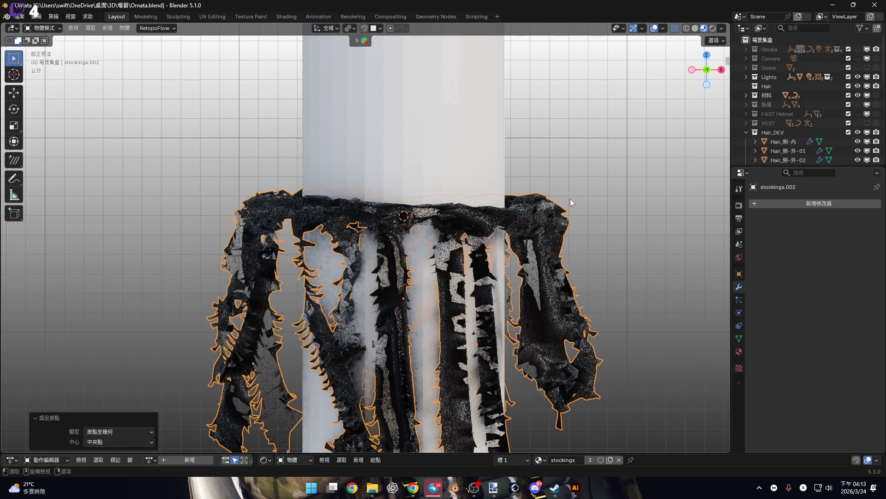
- Delete the collision cylinder from the Outliner using Delete Hierarchy
scroll(492, 179, down, 3)
scroll(500, 284, up, 6)
scroll(490, 253, down, 4)
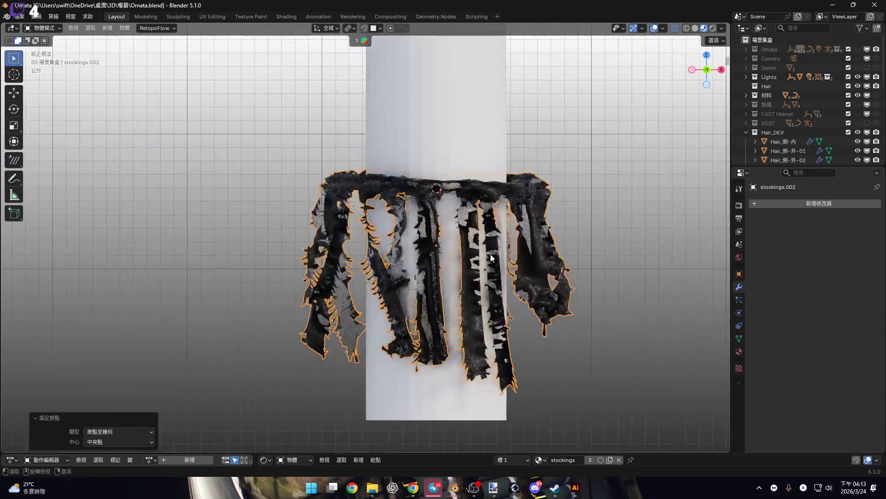
click(821, 114)
scroll(823, 118, down, 5)
right_click(779, 68)
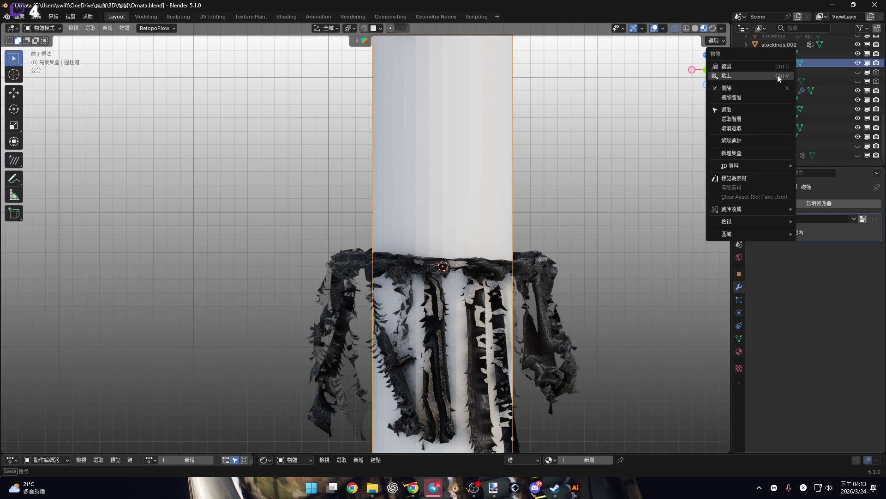
click(774, 96)
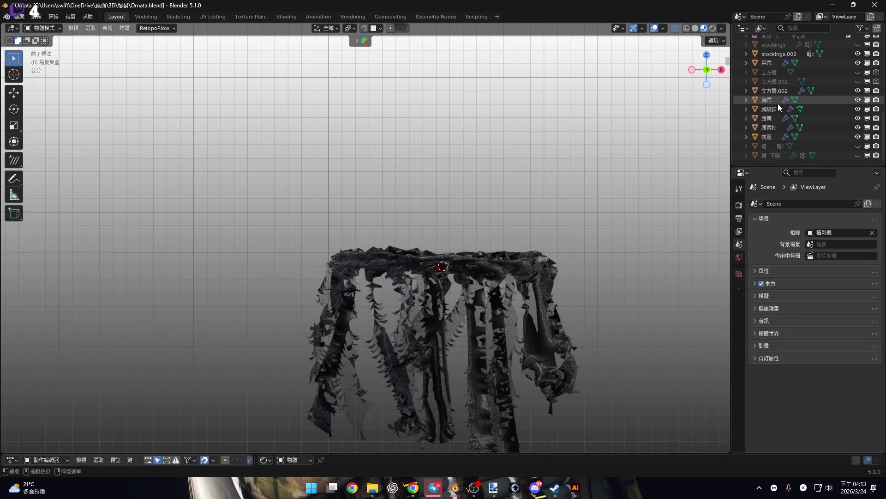
- Unhide the original stockings object in the outliner
scroll(840, 153, up, 3)
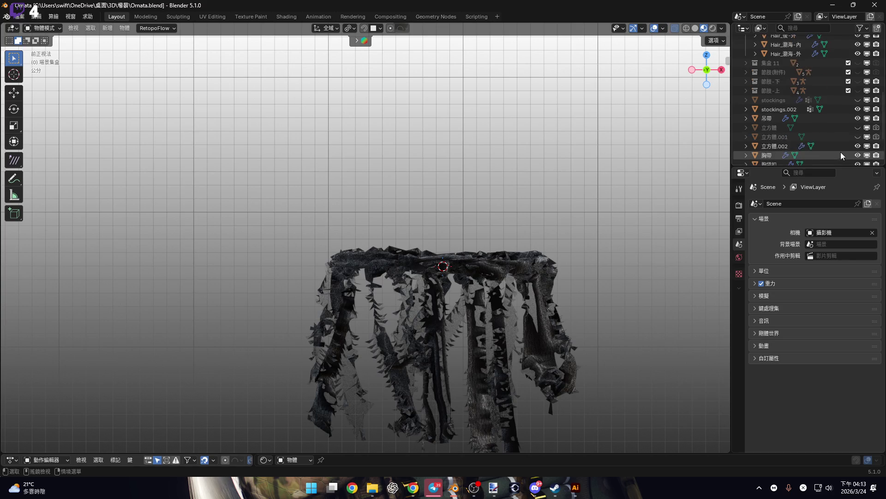
click(860, 101)
scroll(482, 247, down, 5)
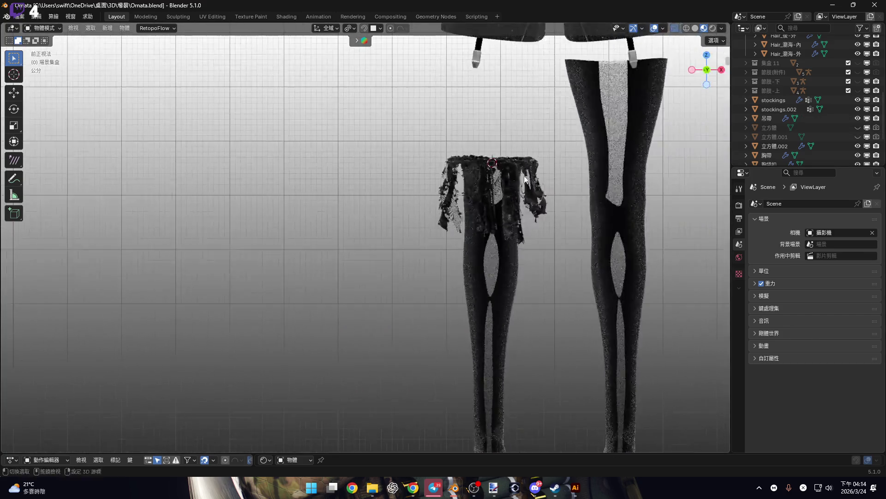
scroll(482, 247, up, 4)
scroll(847, 127, up, 8)
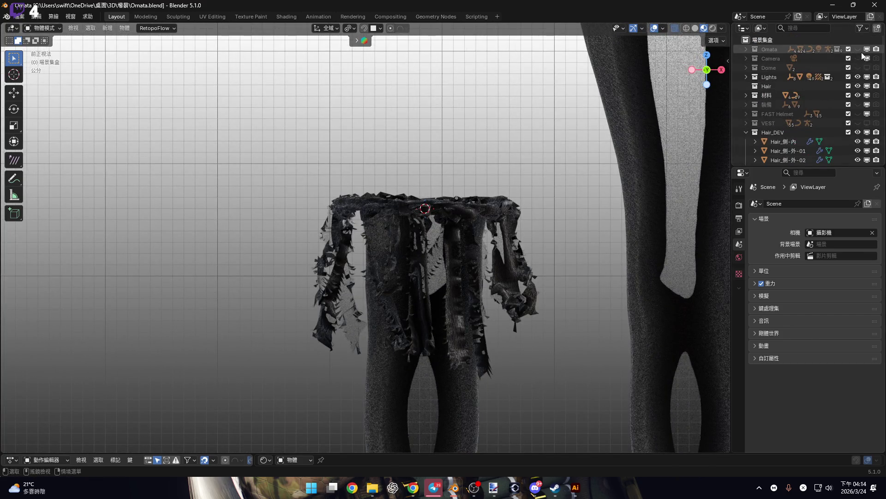
scroll(475, 180, down, 5)
scroll(479, 267, up, 2)
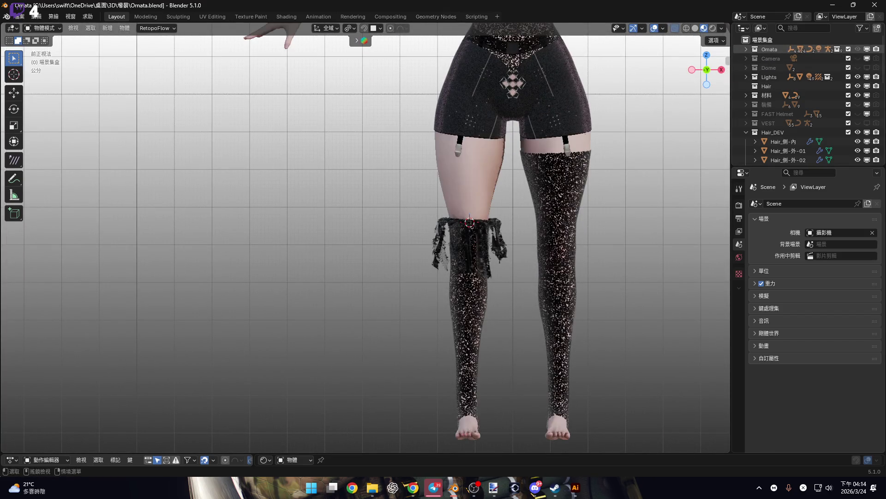
scroll(467, 253, up, 8)
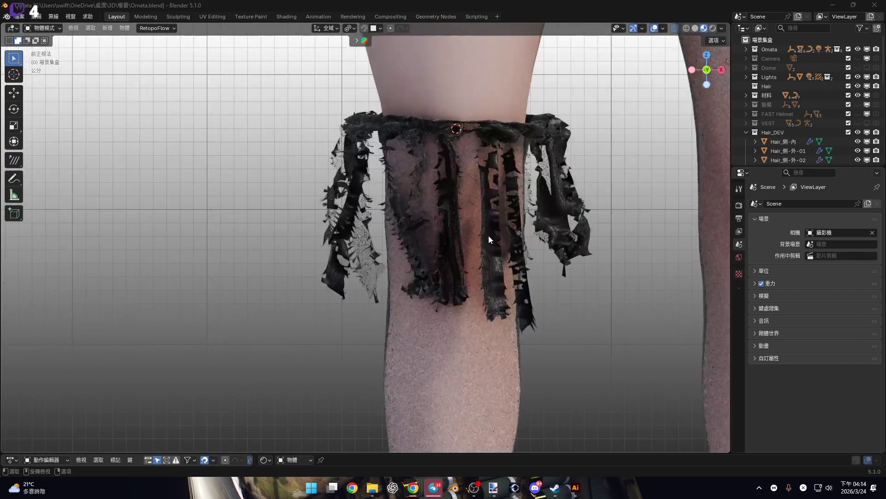
scroll(469, 213, down, 1)
- Select the skirt mesh stockings.002 at the knee and switch it into Sculpt Mode
mouse_move(450, 211)
middle_down()
mouse_move(466, 217)
mouse_move(480, 204)
mouse_move(500, 205)
middle_up()
click(502, 206)
middle_drag(500, 242, 533, 228)
key(ctrl+Tab)
click(546, 284)
mouse_move(511, 258)
middle_down()
mouse_move(443, 271)
mouse_move(482, 233)
middle_up()
scroll(494, 221, up, 5)
scroll(493, 220, down, 3)
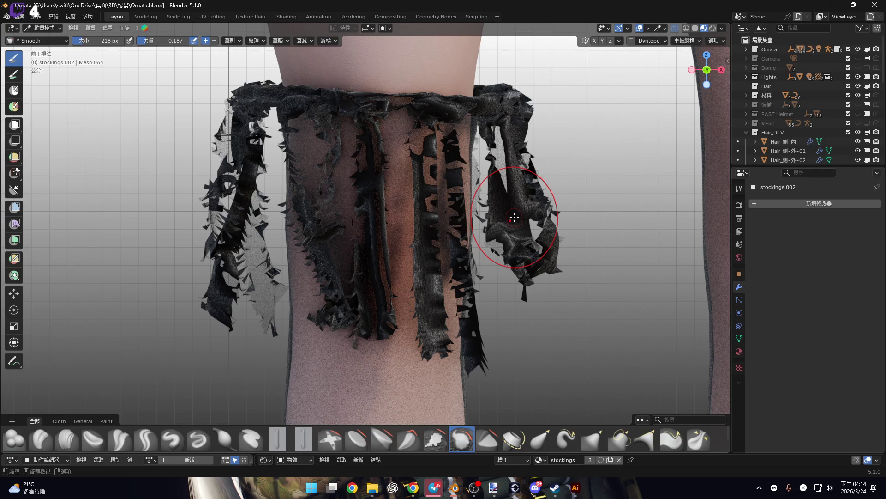
- Check the skirt wireframe in Edit Mode, go back to Sculpt Mode, then return to Object Mode
key(Tab)
middle_drag(490, 231, 442, 257)
key(Tab)
scroll(442, 257, up, 5)
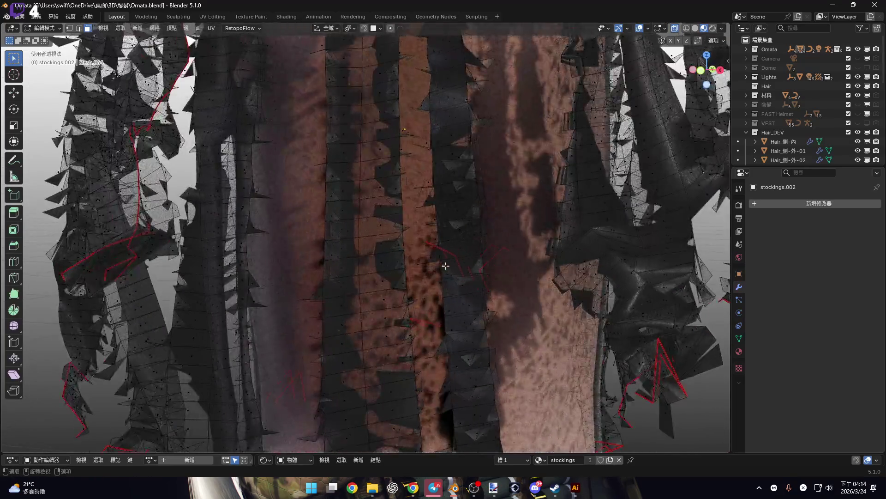
scroll(551, 316, down, 4)
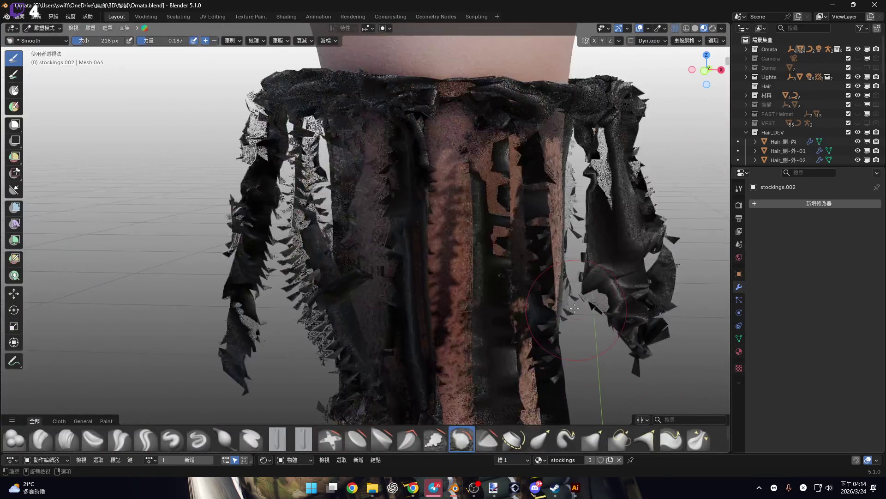
key(ctrl+Tab)
click(523, 284)
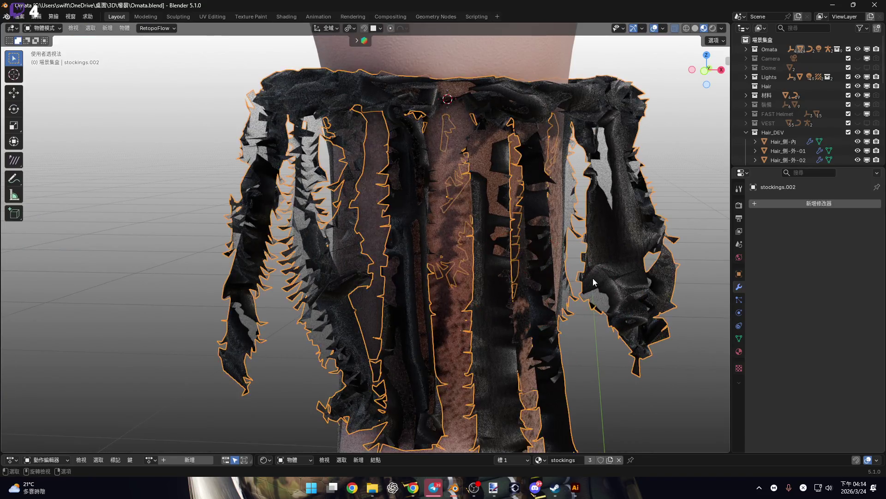
- Apply all transforms to the stockings.002 skirt
scroll(524, 269, down, 4)
key(ctrl+a)
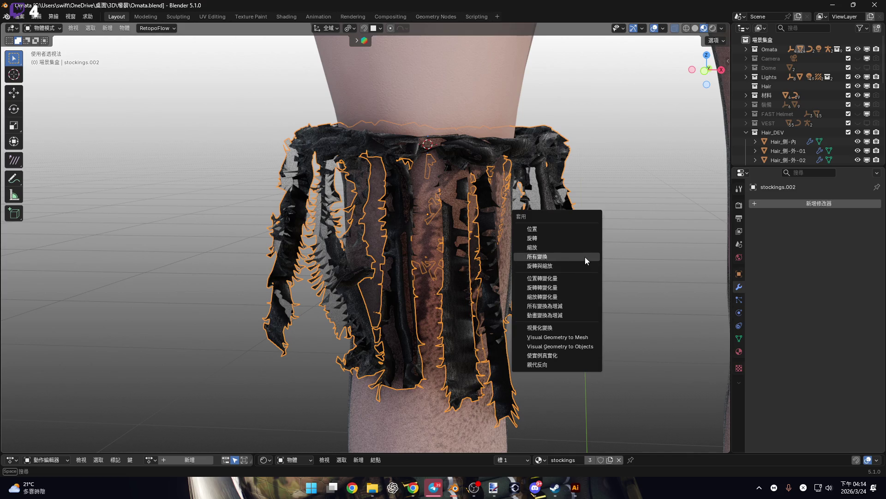
click(585, 256)
- Set the skirt's origin to the 3D cursor
right_click(590, 265)
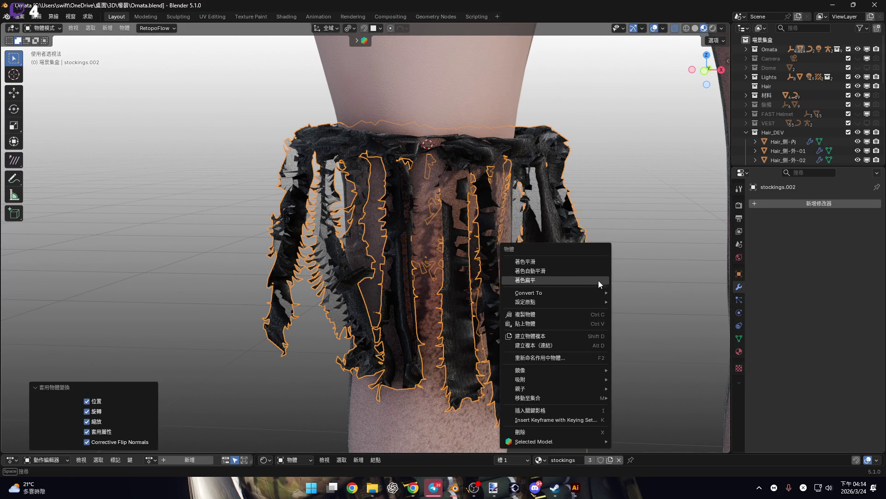
mouse_move(601, 301)
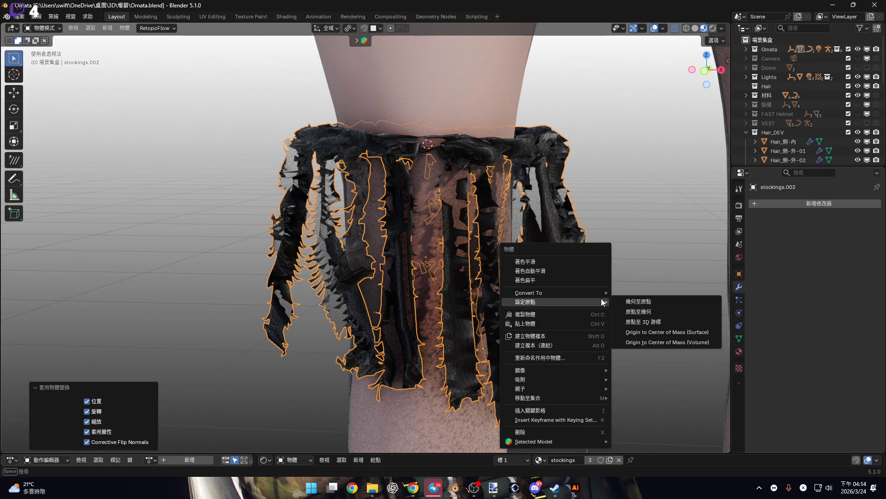
click(659, 322)
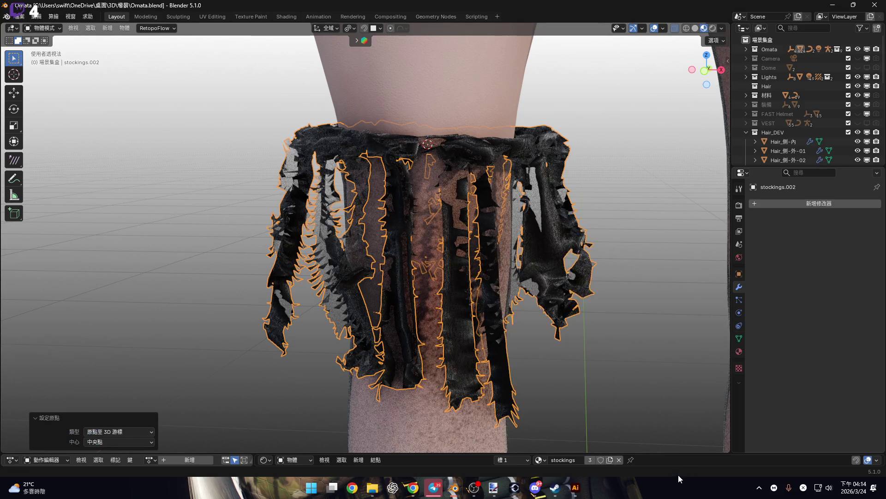
drag(678, 454, 678, 312)
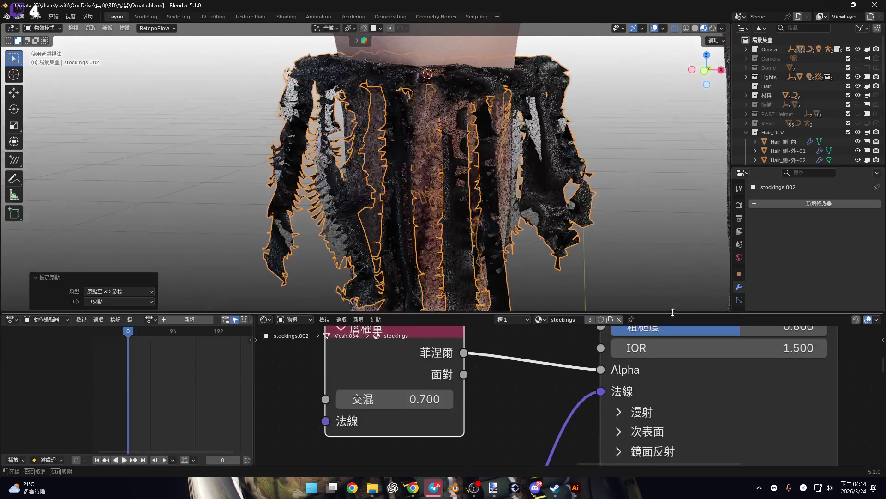
drag(259, 345, 14, 343)
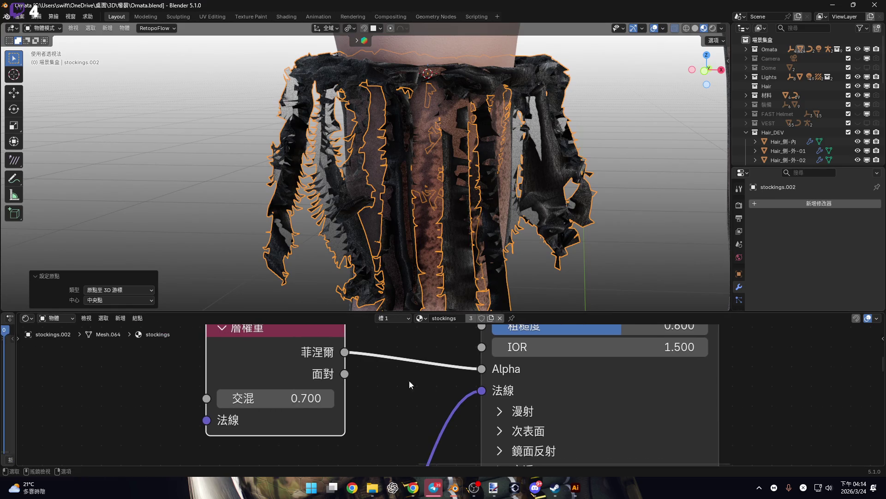
scroll(430, 393, down, 6)
middle_drag(428, 396, 517, 344)
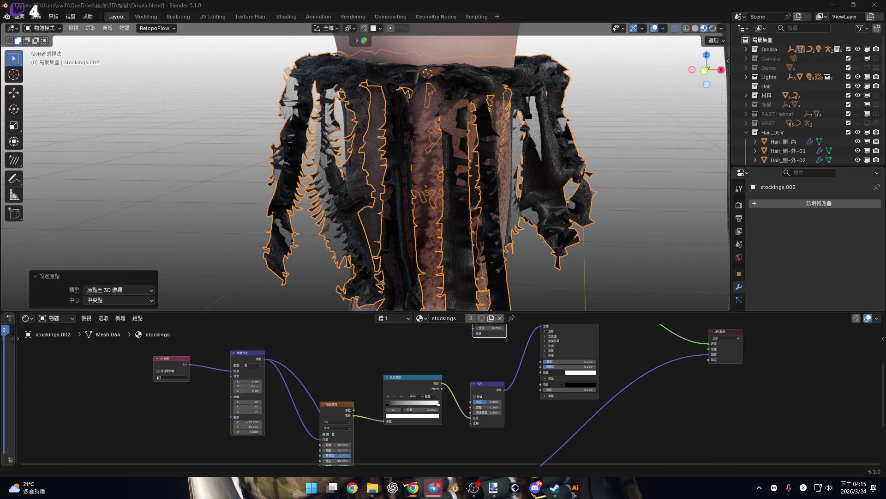
middle_drag(580, 258, 717, 494)
drag(717, 495, 715, 489)
scroll(522, 179, up, 5)
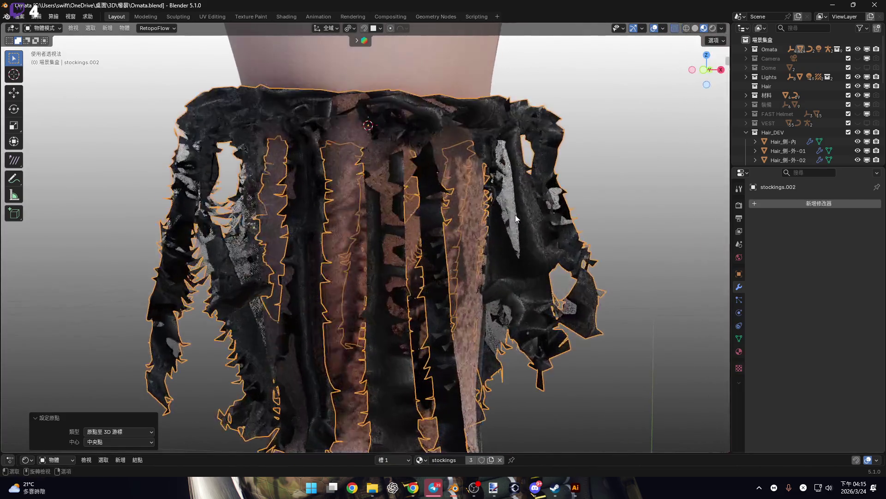
- In Sculpt Mode, set the brush radius to 316 and smooth the skirt strips
key(ctrl+Tab)
click(543, 256)
mouse_move(544, 256)
middle_down()
mouse_move(561, 257)
mouse_move(484, 250)
mouse_move(483, 177)
middle_up()
key(f)
click(560, 258)
scroll(486, 186, up, 6)
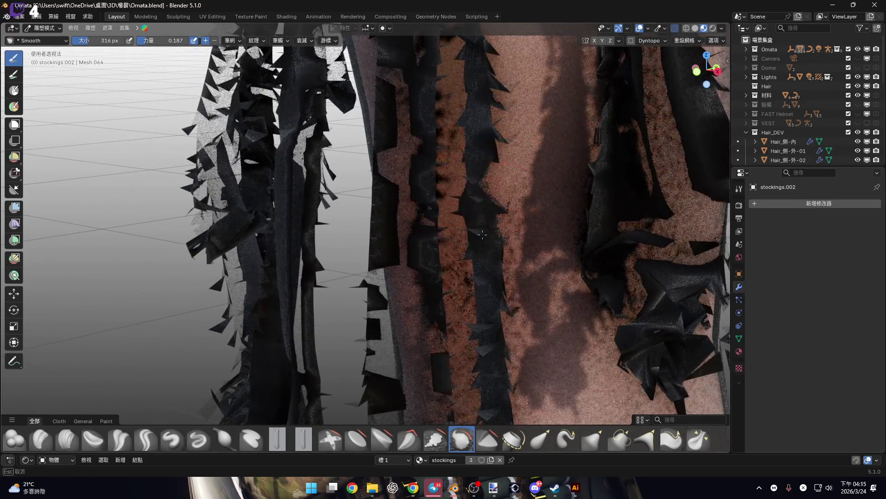
middle_drag(514, 244, 518, 171)
drag(518, 171, 523, 154)
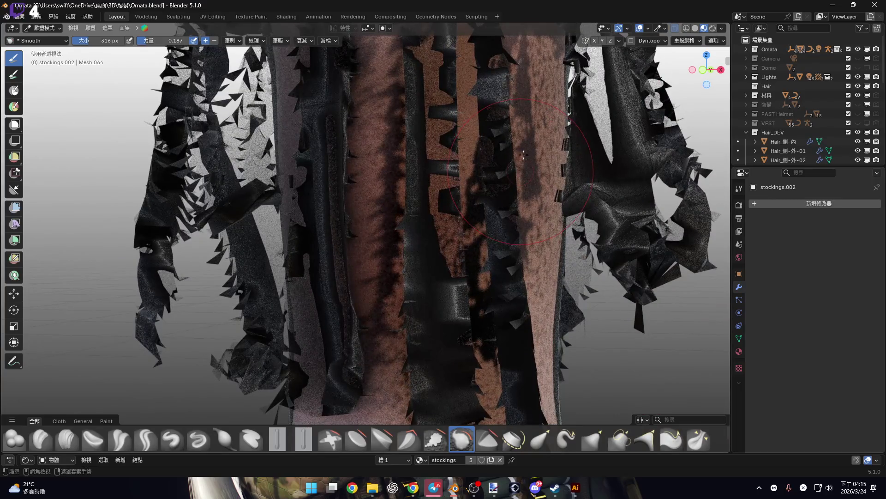
- Select all of the skirt's vertices in Edit Mode and merge them by distance
key(Tab)
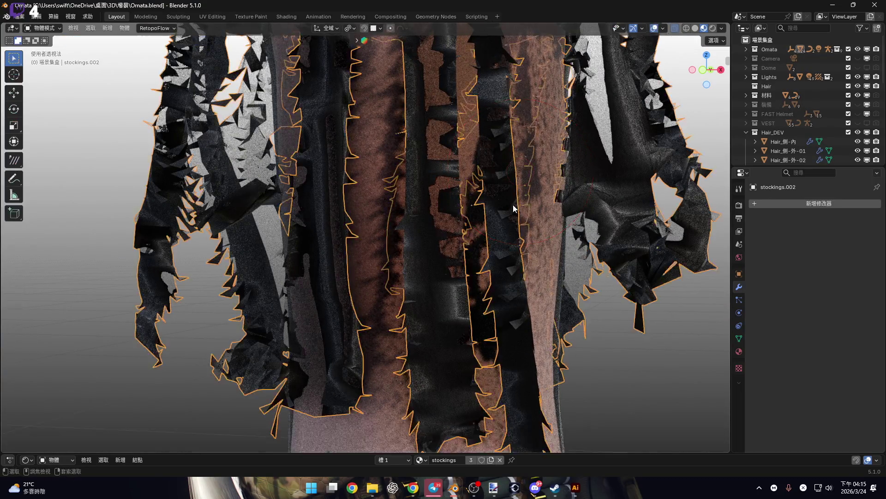
key(a)
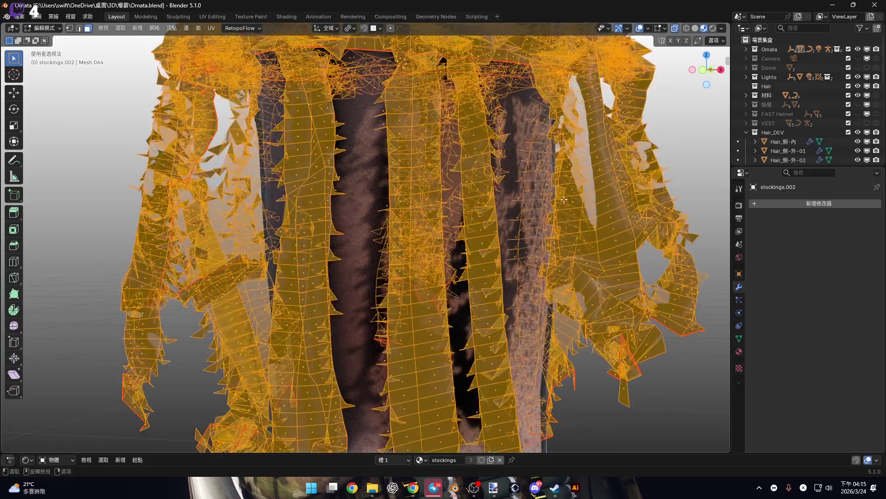
key(m)
click(563, 199)
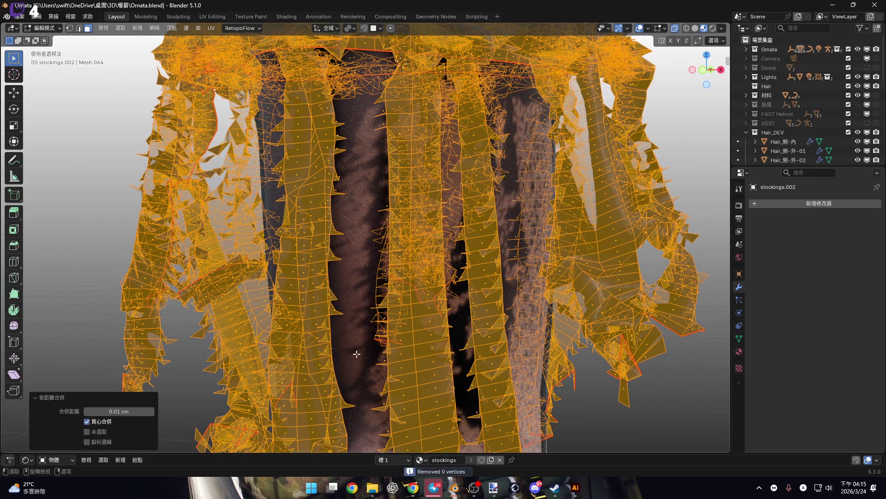
click(39, 398)
- Set the Merge Distance to 1 cm, removing 4795 duplicate vertices
scroll(353, 233, down, 5)
scroll(369, 259, up, 6)
mouse_move(383, 277)
middle_down()
mouse_move(388, 289)
mouse_move(324, 333)
middle_up()
scroll(139, 412, up, 5)
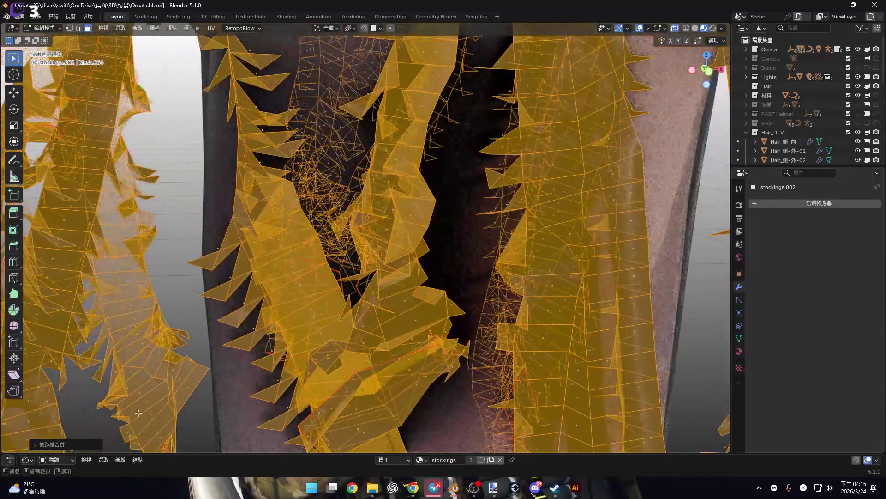
click(38, 444)
click(108, 411)
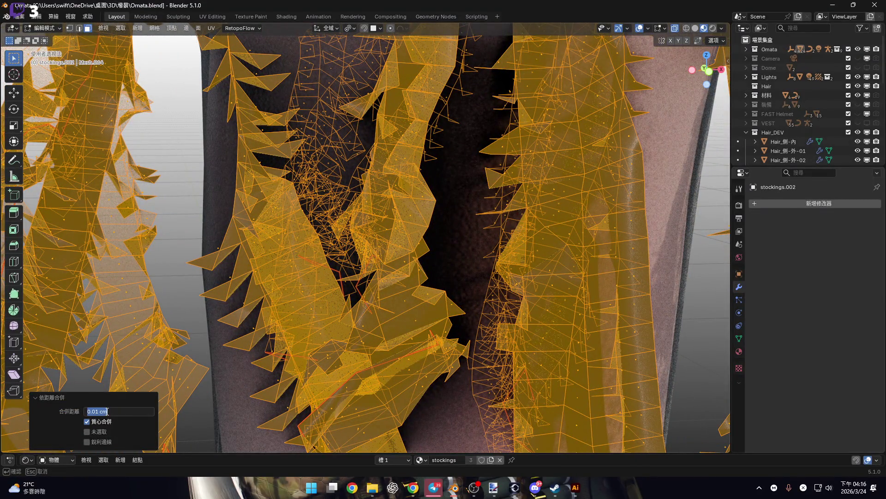
text(1)
key(Return)
scroll(408, 250, down, 5)
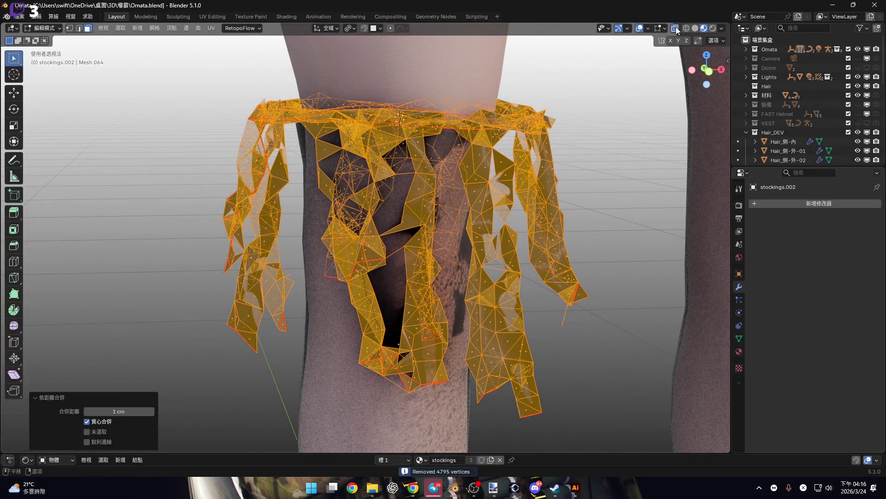
- Turn off X-ray and wireframe to inspect the shaded skirt, then show the wireframe again
click(677, 28)
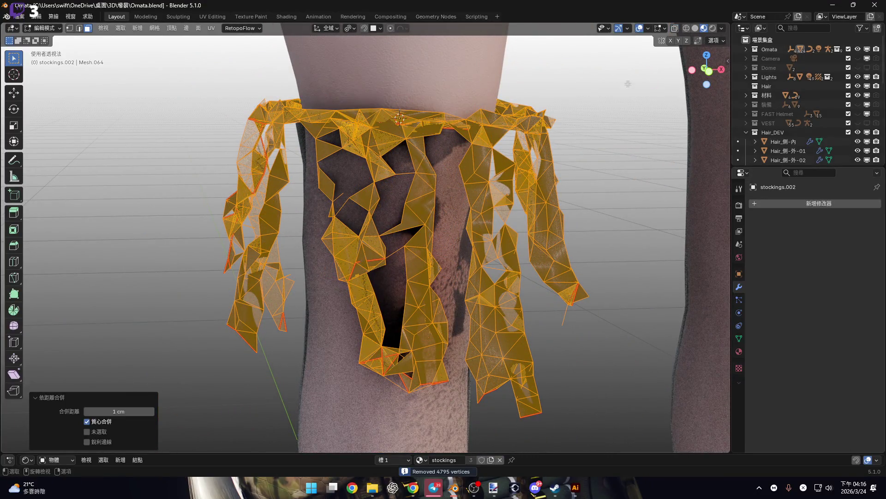
click(639, 29)
middle_drag(480, 217, 485, 195)
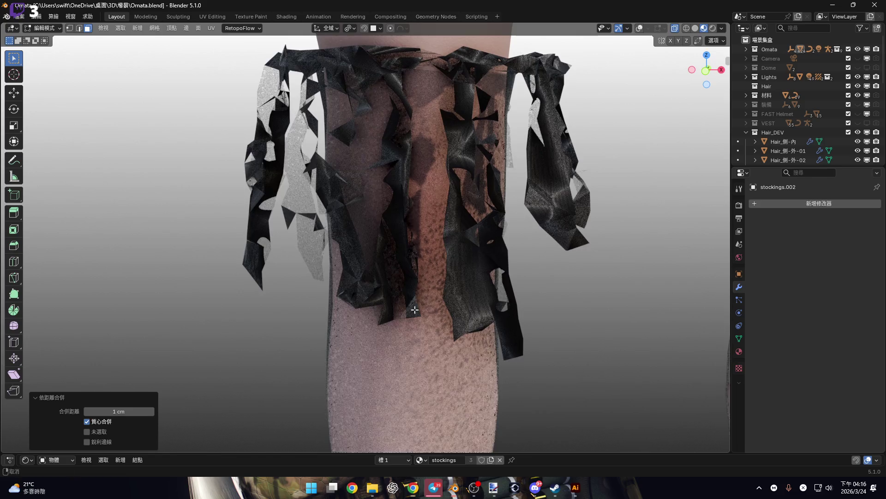
scroll(411, 304, down, 5)
scroll(426, 260, up, 6)
scroll(425, 260, down, 3)
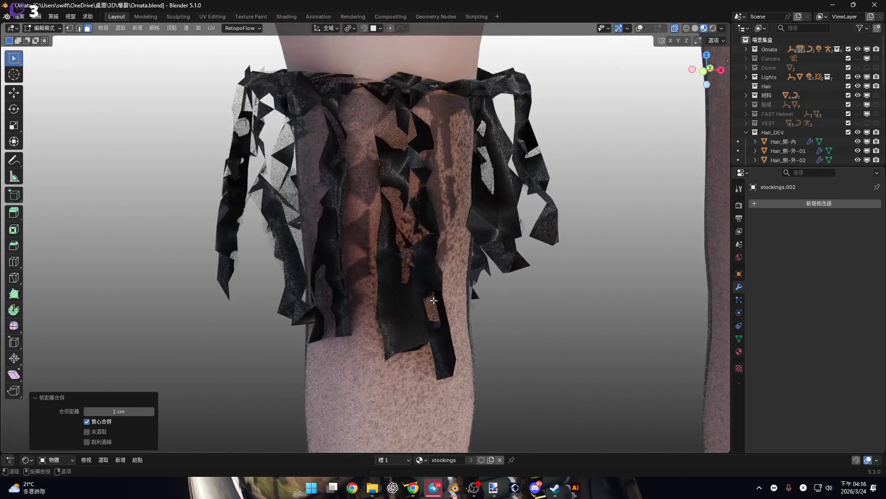
click(639, 28)
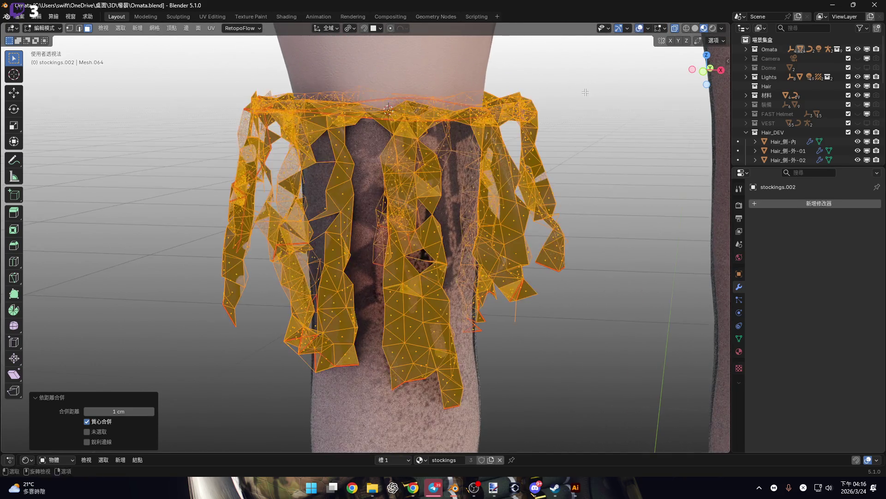
middle_drag(453, 212, 455, 237)
scroll(455, 237, up, 3)
key(ctrl+Tab)
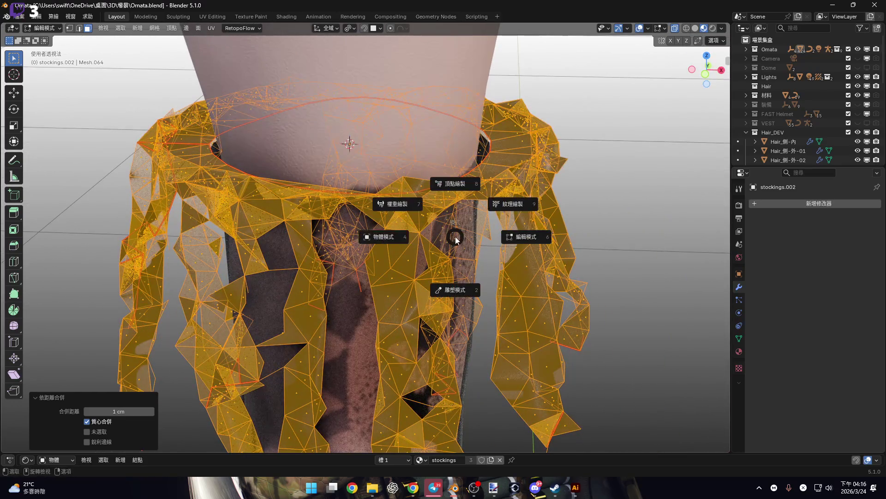
- Re-enter Sculpt Mode and set the Smooth brush to 214 px with strength 0.137
click(447, 224)
scroll(423, 204, up, 3)
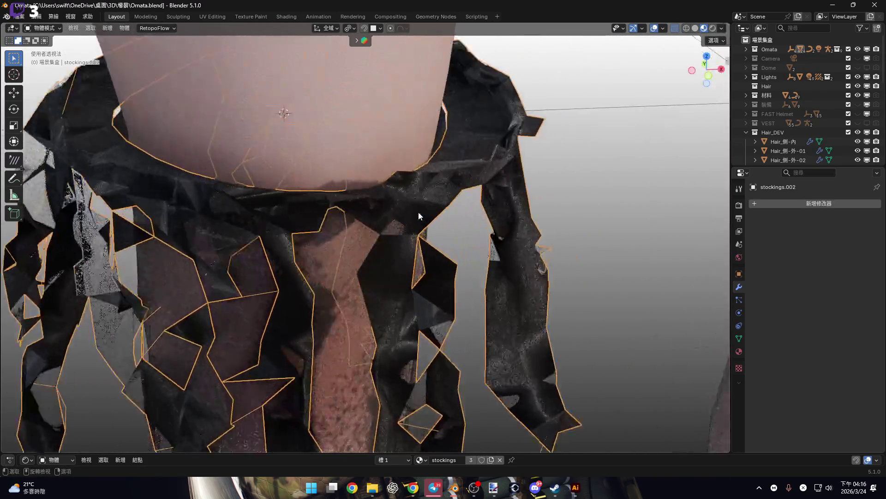
key(ctrl+Tab)
click(429, 264)
middle_drag(356, 158, 474, 346)
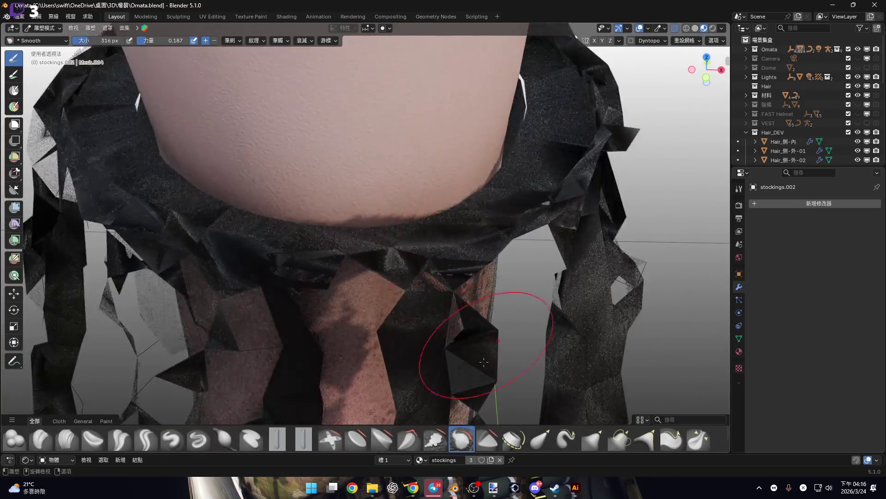
click(398, 203)
right_click(429, 231)
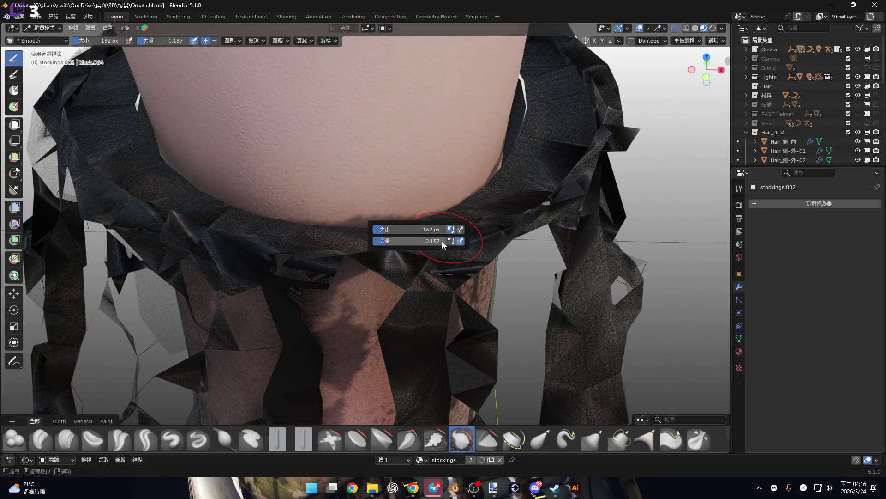
mouse_move(432, 219)
middle_down()
mouse_move(421, 214)
mouse_move(475, 247)
mouse_move(532, 256)
middle_up()
key(f)
click(430, 241)
- Orbit all around the skirt's waistband to inspect it from every side
middle_drag(376, 212, 554, 276)
mouse_move(405, 171)
middle_down()
mouse_move(417, 248)
mouse_move(489, 274)
middle_up()
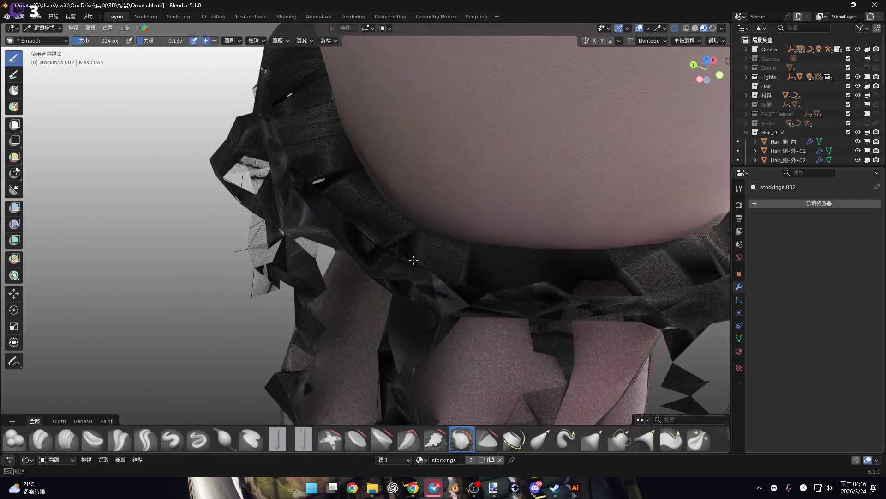
mouse_move(426, 264)
middle_down()
mouse_move(421, 281)
mouse_move(557, 305)
middle_up()
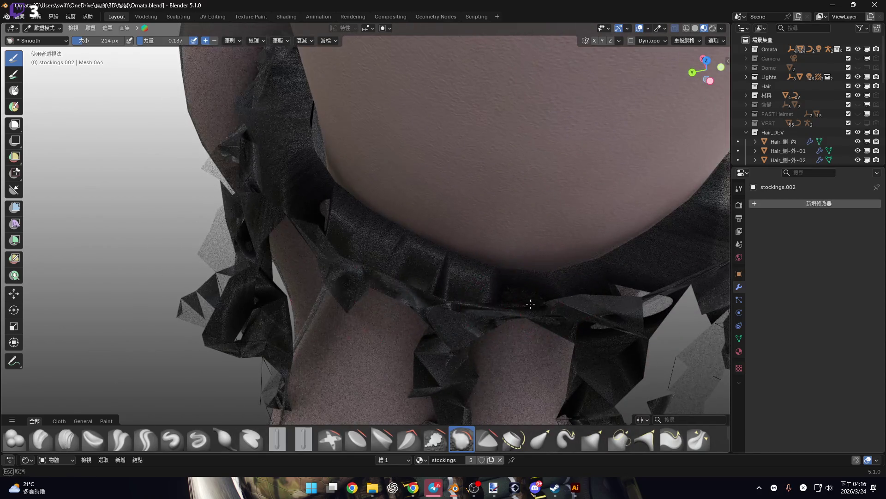
middle_drag(406, 277, 396, 287)
middle_drag(482, 314, 389, 258)
middle_drag(490, 285, 556, 305)
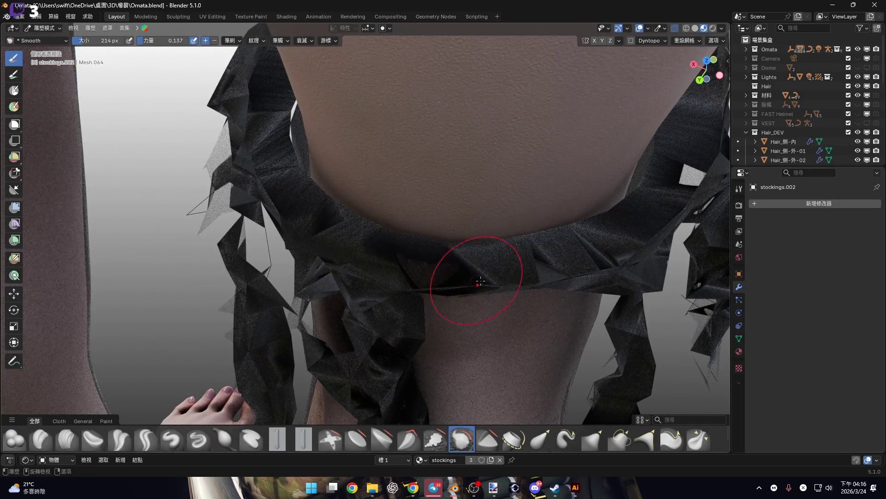
mouse_move(386, 289)
middle_down()
mouse_move(368, 285)
mouse_move(587, 286)
middle_up()
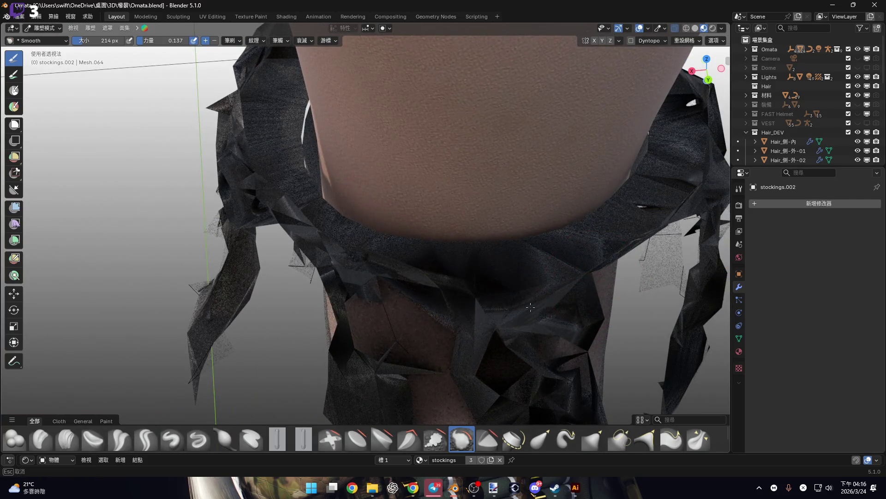
middle_drag(459, 289, 485, 276)
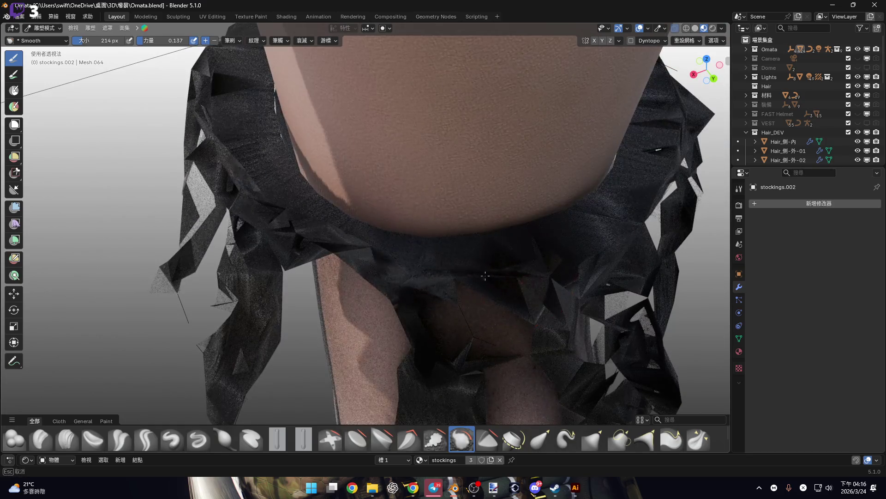
mouse_move(391, 277)
middle_down()
mouse_move(475, 295)
mouse_move(480, 285)
middle_up()
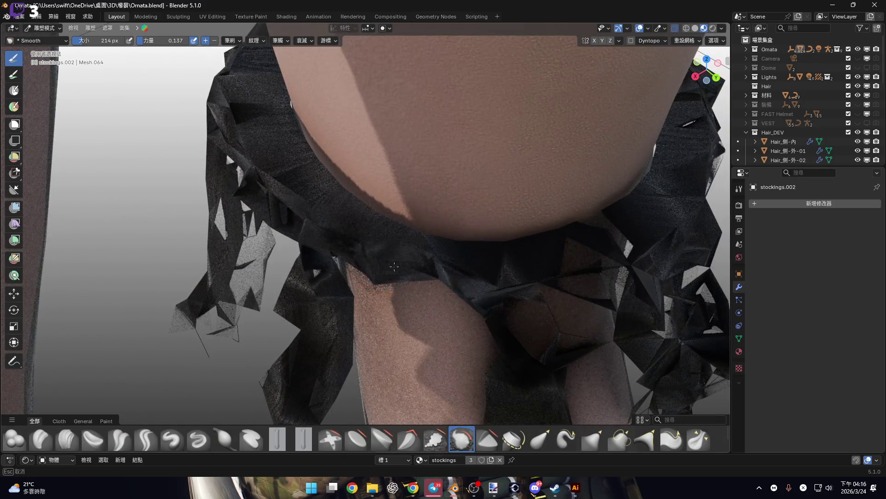
mouse_move(343, 249)
middle_down()
mouse_move(296, 217)
mouse_move(277, 174)
mouse_move(312, 243)
middle_up()
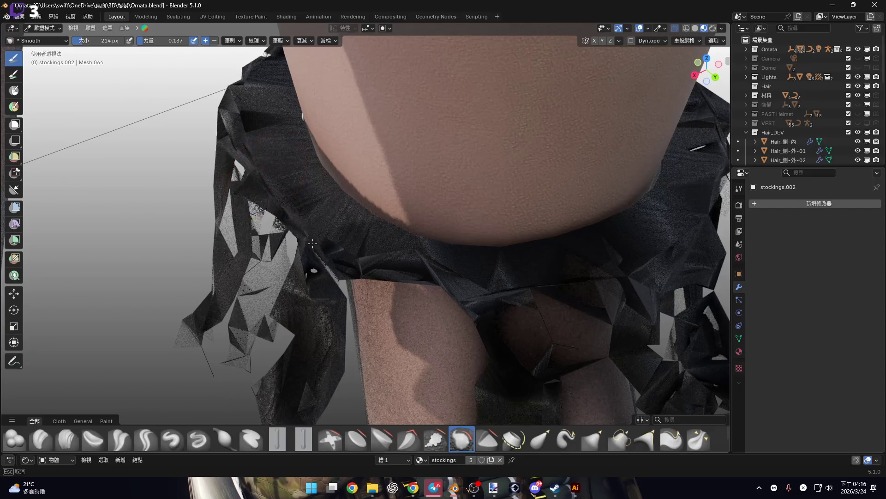
mouse_move(447, 279)
middle_down()
mouse_move(405, 268)
mouse_move(414, 257)
mouse_move(374, 258)
middle_up()
mouse_move(300, 262)
middle_down()
mouse_move(452, 251)
mouse_move(398, 261)
mouse_move(386, 277)
mouse_move(455, 228)
mouse_move(438, 233)
middle_up()
- Frame the skirt strips in a front orthographic view and enlarge the material node editor
scroll(437, 233, down, 3)
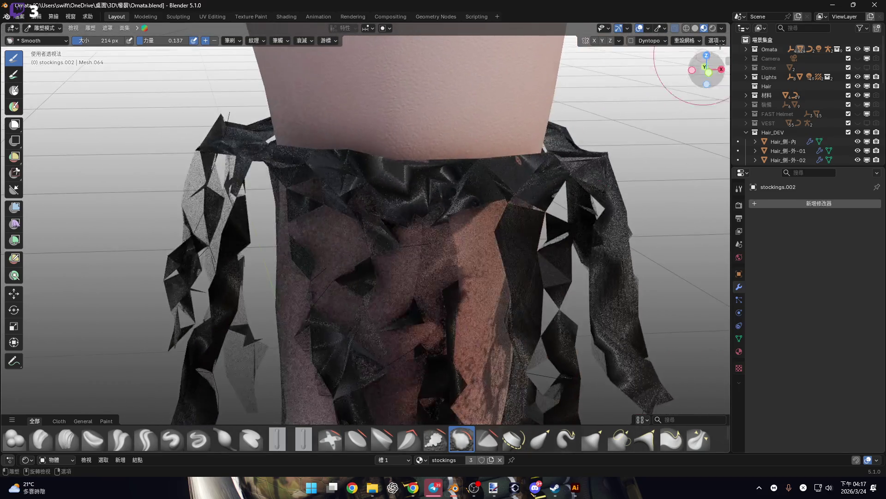
alt+middle_drag(406, 245, 396, 256)
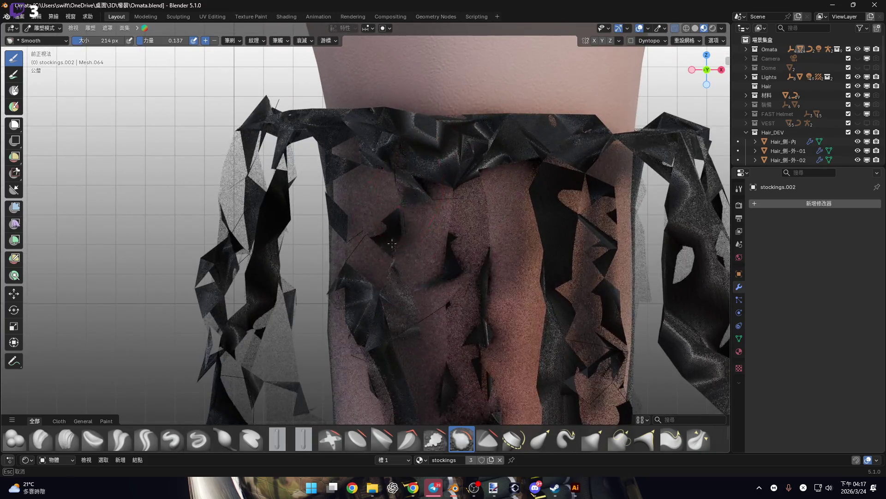
scroll(402, 277, up, 2)
mouse_move(413, 309)
alt+middle_down()
mouse_move(432, 319)
mouse_move(448, 203)
mouse_move(436, 207)
alt+middle_up()
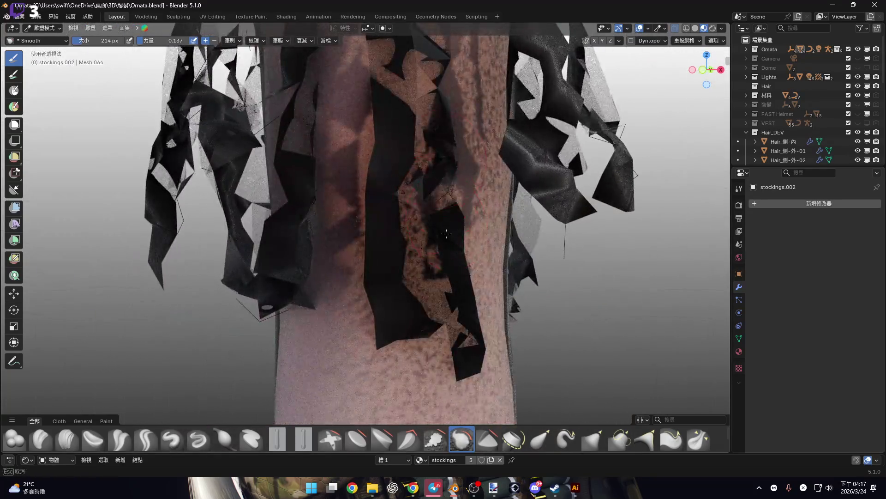
drag(575, 454, 572, 236)
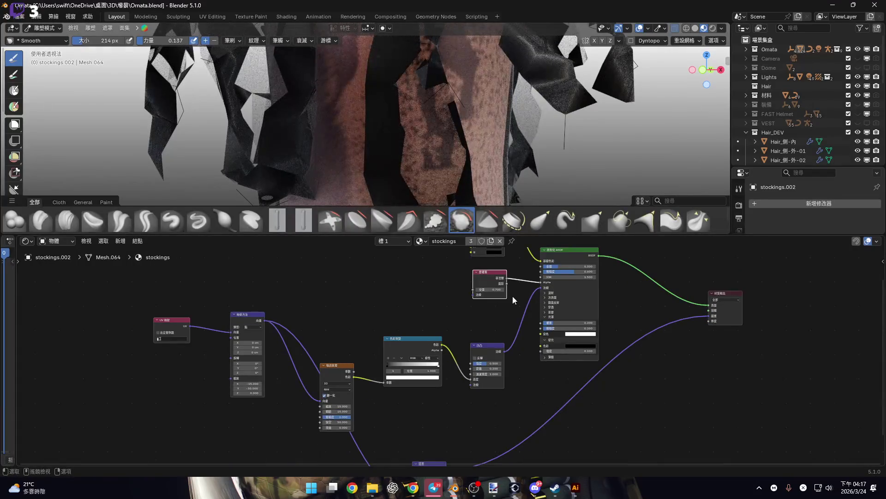
scroll(513, 296, up, 5)
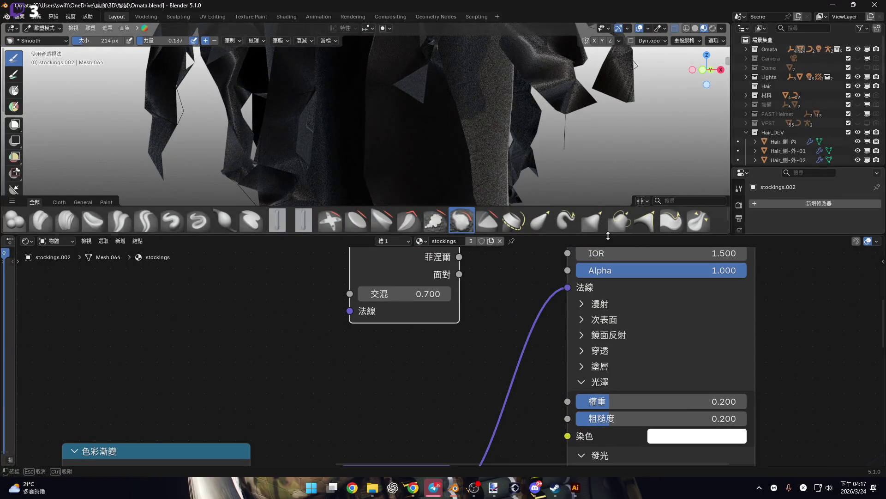
drag(612, 206, 611, 453)
scroll(819, 137, down, 3)
scroll(819, 136, down, 5)
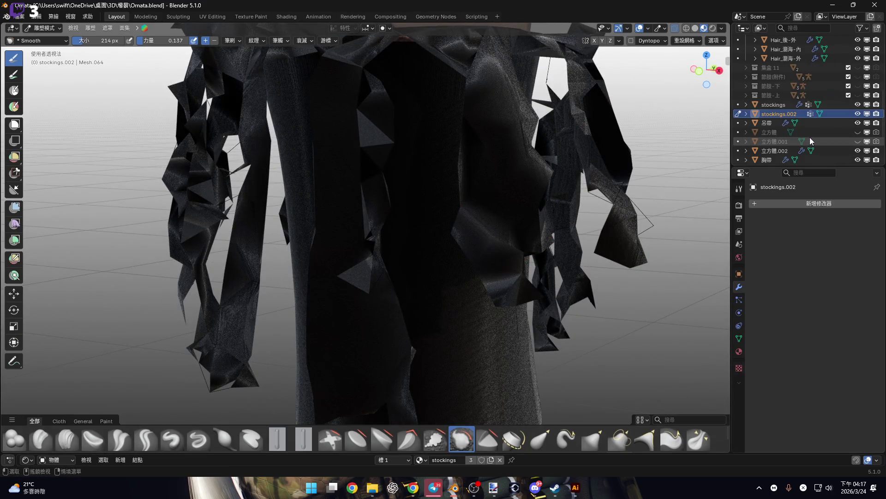
- Zoom onto the leg below the skirt and switch stockings.002 into Edit Mode
mouse_move(390, 207)
middle_down()
mouse_move(386, 162)
mouse_move(326, 161)
mouse_move(382, 195)
mouse_move(370, 118)
middle_up()
mouse_move(424, 300)
middle_down()
mouse_move(341, 213)
mouse_move(475, 213)
middle_up()
scroll(527, 219, up, 3)
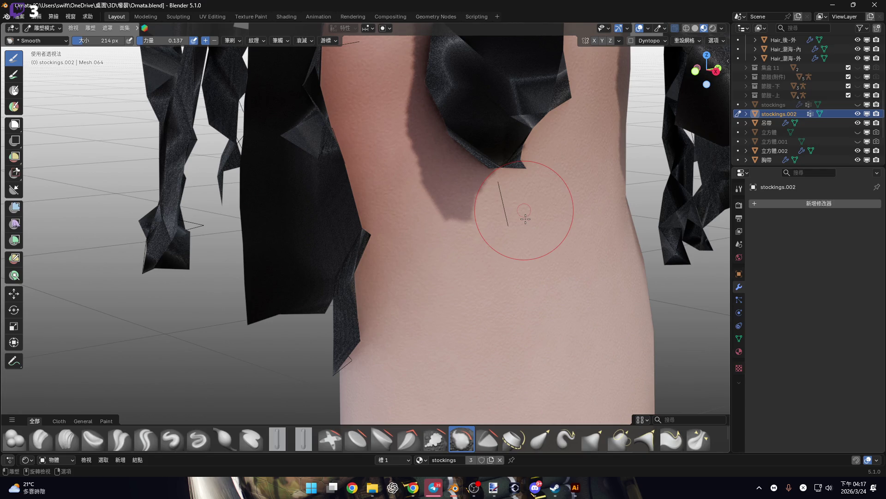
key(Tab)
mouse_move(508, 230)
middle_down()
mouse_move(495, 252)
mouse_move(479, 257)
middle_up()
- Delete the stray vertex hanging below the skirt strip
click(433, 287)
key(x)
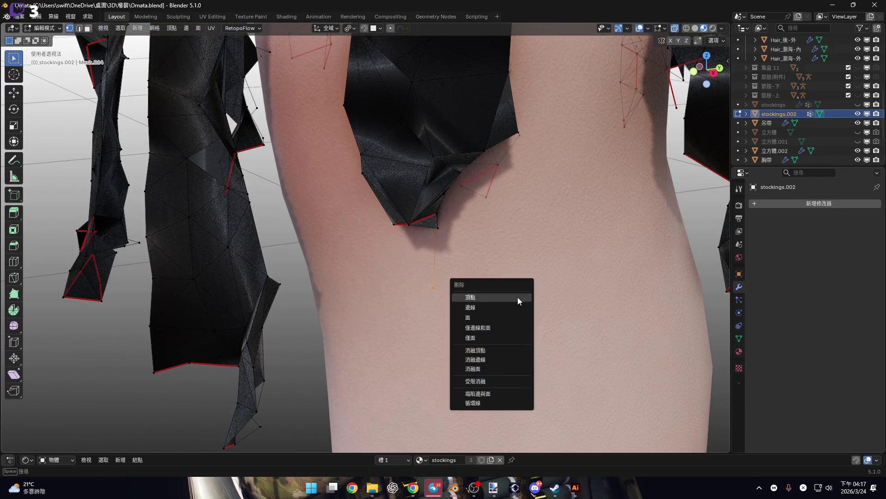
click(517, 297)
scroll(517, 297, down, 5)
middle_drag(517, 297, 473, 230)
- Select the whole skirt mesh and merge its vertices by distance
key(a)
right_click(472, 229)
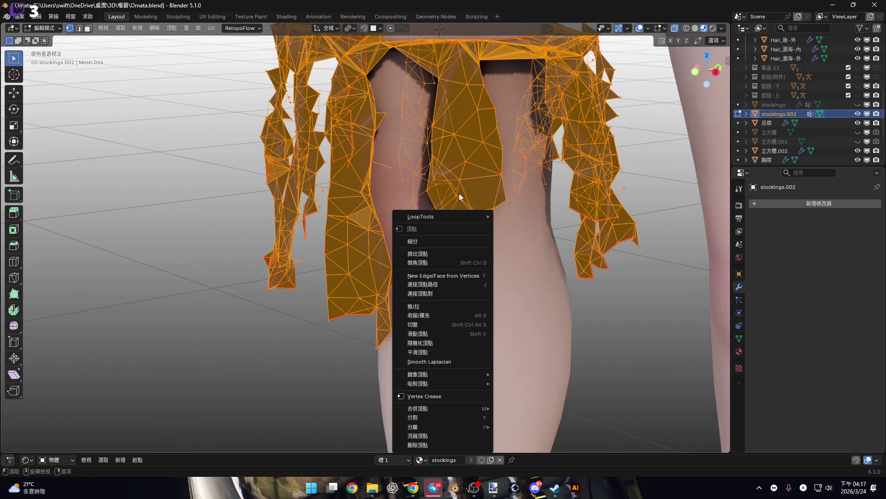
mouse_move(459, 408)
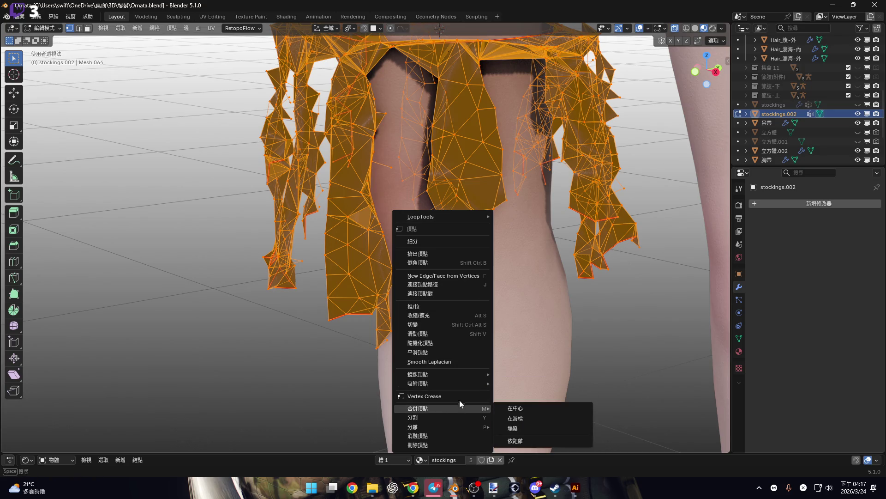
click(429, 284)
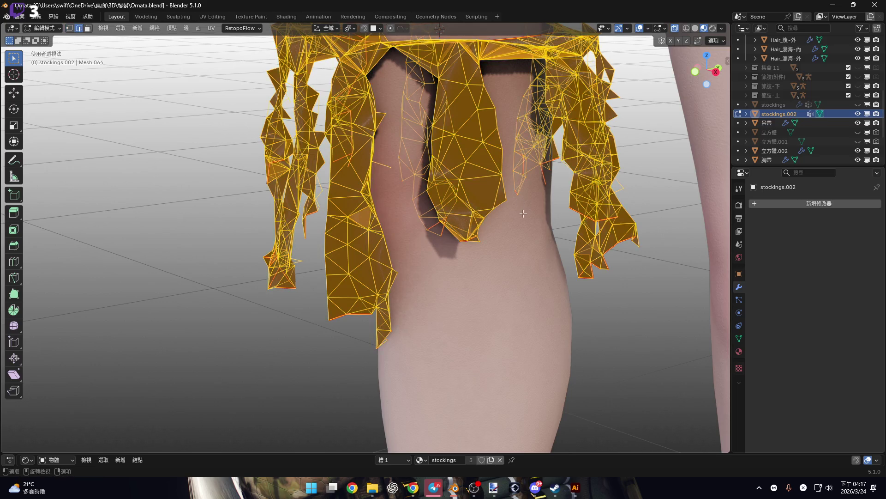
right_click(509, 221)
click(511, 362)
scroll(493, 229, up, 5)
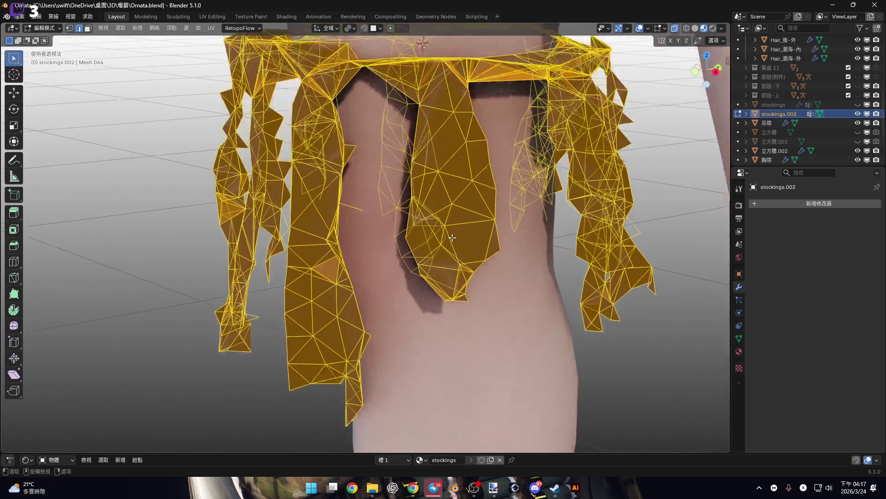
- Return to Sculpt Mode with the Smooth brush and orbit down toward the knees
key(ctrl+Tab)
scroll(493, 230, down, 3)
mouse_move(475, 233)
middle_down()
mouse_move(411, 227)
mouse_move(317, 277)
middle_up()
scroll(317, 277, up, 3)
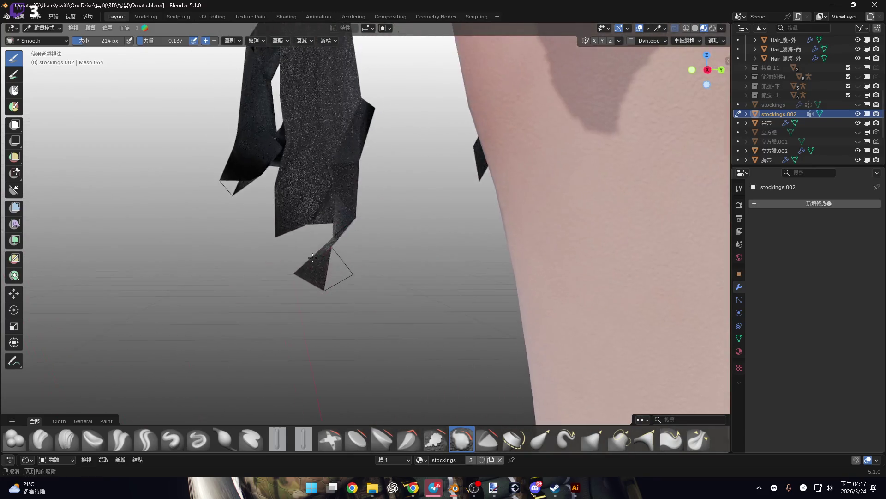
- In Edit Mode, box-select the sliver at the tip of the dangling skirt strip
key(Tab)
drag(349, 247, 406, 350)
right_click(461, 279)
key(ctrl+Tab)
mouse_move(461, 279)
middle_down()
mouse_move(431, 277)
mouse_move(413, 258)
mouse_move(425, 268)
middle_up()
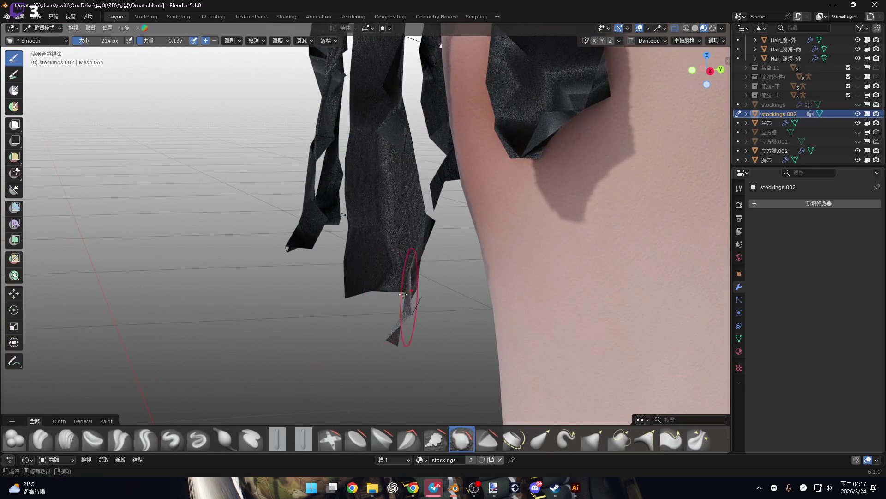
scroll(425, 295, up, 3)
- Switch between Edit and Sculpt Mode to inspect the dangling strip's wireframe up close
key(Tab)
scroll(407, 300, up, 3)
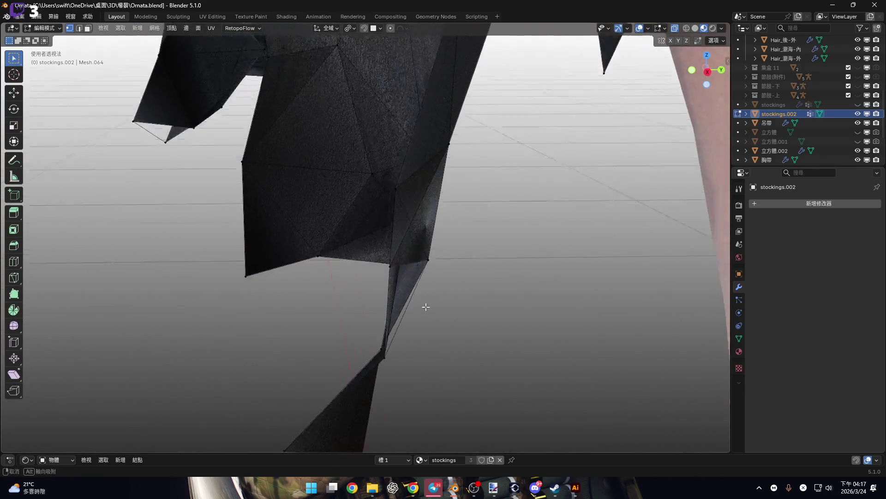
key(ctrl+Tab)
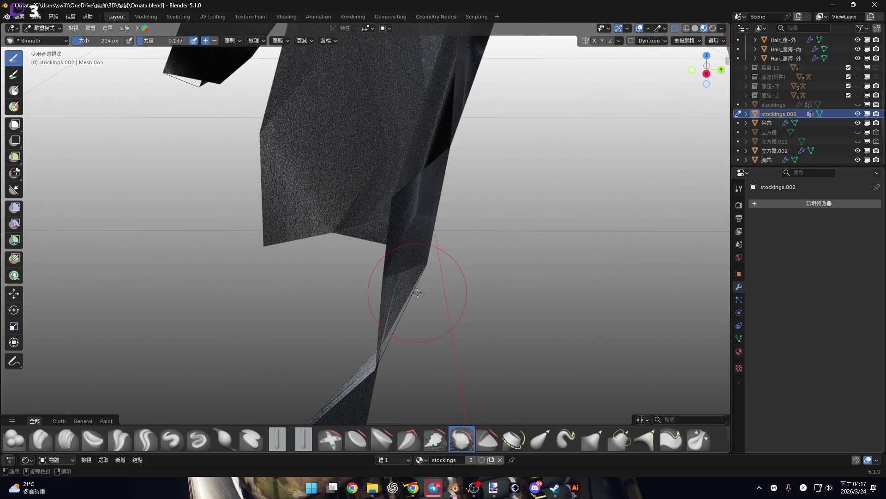
key(Tab)
key(ctrl+Tab)
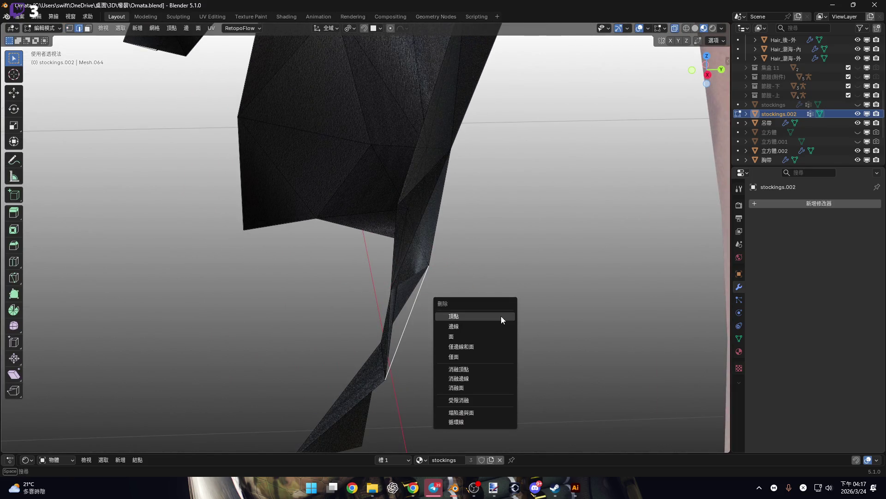
click(495, 328)
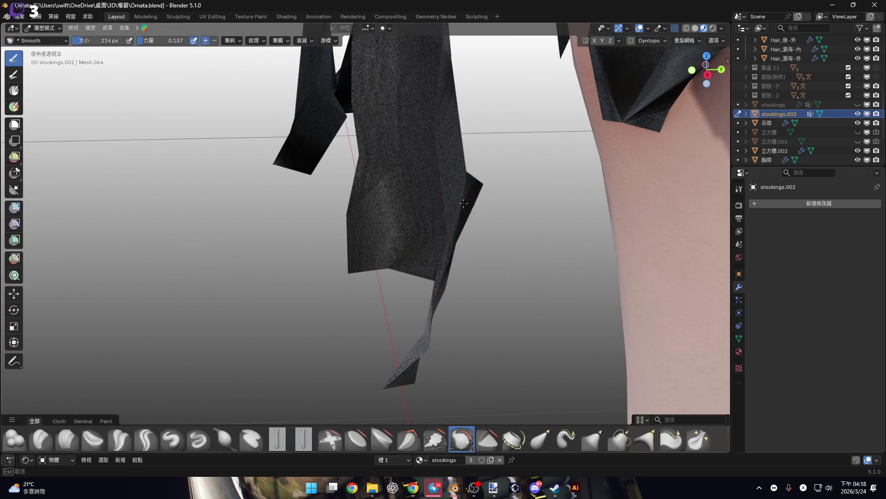
scroll(471, 192, up, 5)
mouse_move(471, 192)
middle_down()
mouse_move(341, 181)
mouse_move(313, 217)
mouse_move(337, 231)
middle_up()
- Clear the edge selection and zoom in on the stray edges between the strips
key(Tab)
key(x)
key(Escape)
click(452, 265)
key(x)
key(Escape)
key(b)
drag(376, 208, 451, 232)
key(x)
key(Escape)
scroll(451, 231, up, 2)
- Box-select the single stray edge spanning the gap between the stockings.002 strips
key(b)
drag(519, 107, 505, 139)
mouse_move(506, 139)
middle_down()
mouse_move(509, 125)
mouse_move(475, 109)
mouse_move(416, 206)
mouse_move(427, 212)
mouse_move(393, 245)
middle_up()
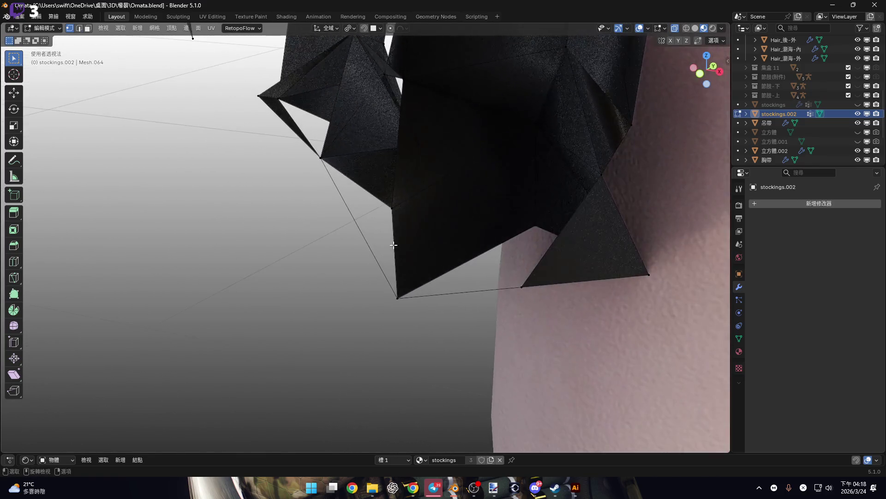
right_click(459, 200)
key(Escape)
- Check the stray edge from several angles and bring up its delete options
mouse_move(461, 209)
middle_down()
mouse_move(448, 239)
mouse_move(467, 293)
mouse_move(439, 154)
mouse_move(431, 254)
mouse_move(415, 259)
mouse_move(395, 214)
mouse_move(464, 194)
mouse_move(425, 261)
mouse_move(443, 177)
middle_up()
right_click(463, 192)
key(Escape)
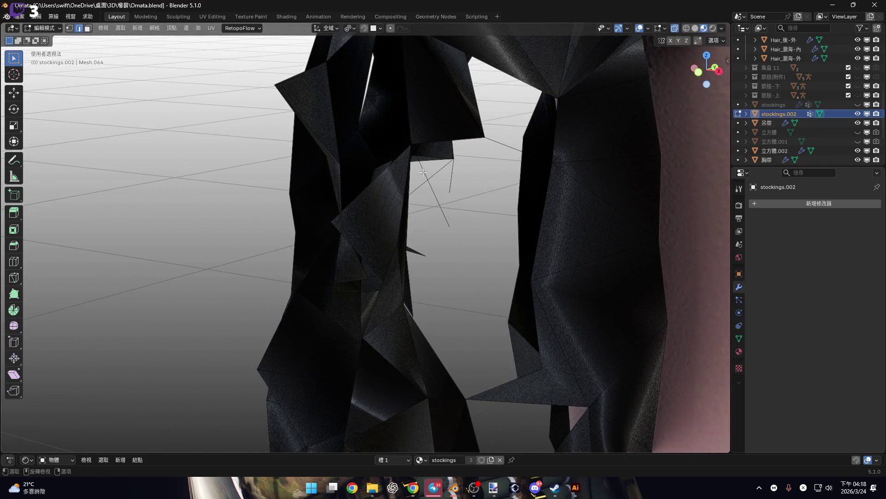
right_click(483, 190)
key(Escape)
mouse_move(482, 189)
middle_down()
mouse_move(441, 131)
mouse_move(439, 143)
mouse_move(461, 148)
mouse_move(358, 130)
mouse_move(372, 122)
mouse_move(461, 178)
mouse_move(514, 195)
mouse_move(499, 253)
mouse_move(466, 210)
mouse_move(549, 203)
middle_up()
right_click(619, 184)
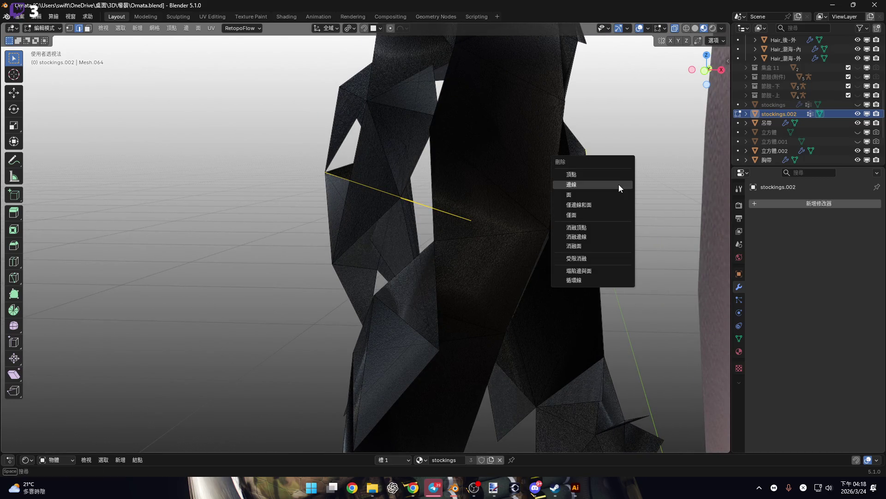
- Select a stray edge on one of the stockings.002 skirt strips
mouse_move(467, 198)
middle_down()
mouse_move(474, 238)
mouse_move(467, 206)
mouse_move(588, 216)
mouse_move(563, 221)
mouse_move(530, 203)
mouse_move(481, 243)
mouse_move(564, 194)
mouse_move(322, 186)
mouse_move(464, 198)
mouse_move(384, 276)
middle_up()
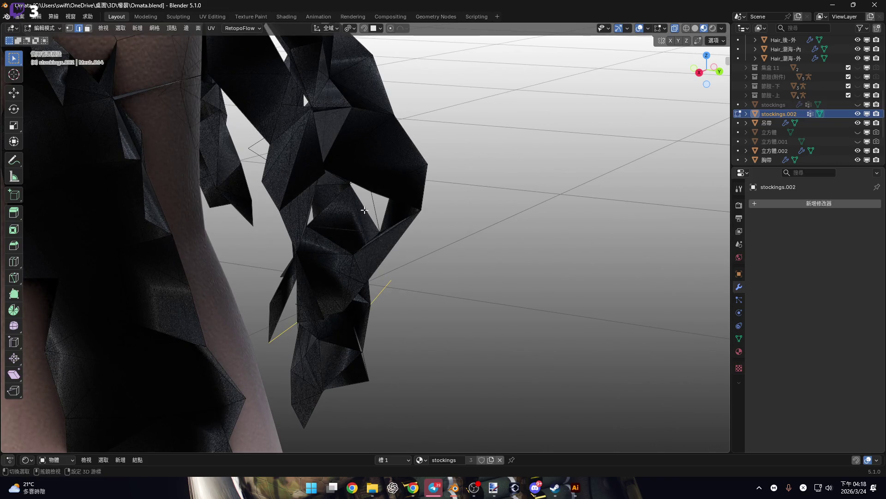
shift+middle_drag(349, 204, 361, 209)
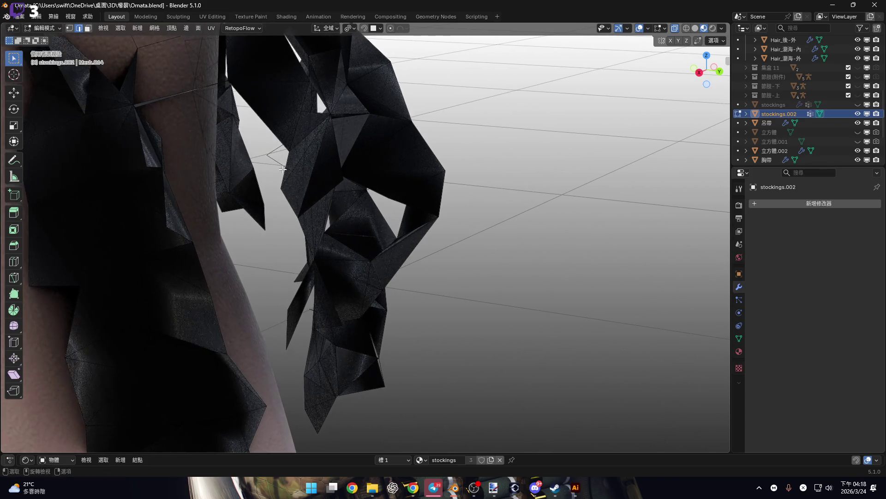
mouse_move(227, 162)
middle_down()
mouse_move(224, 184)
mouse_move(337, 173)
mouse_move(362, 202)
middle_up()
key(b)
mouse_move(494, 208)
middle_down()
mouse_move(313, 253)
mouse_move(312, 263)
mouse_move(262, 277)
mouse_move(384, 194)
mouse_move(376, 163)
mouse_move(358, 148)
mouse_move(452, 344)
middle_up()
click(452, 344)
- Inspect the skirt strips around the leg, then bring up the mode pie menu
right_click(469, 350)
scroll(218, 258, down, 5)
mouse_move(303, 242)
middle_down()
mouse_move(323, 263)
mouse_move(318, 277)
mouse_move(271, 269)
mouse_move(514, 257)
mouse_move(368, 212)
mouse_move(468, 257)
mouse_move(352, 212)
mouse_move(523, 241)
mouse_move(510, 222)
mouse_move(510, 199)
middle_up()
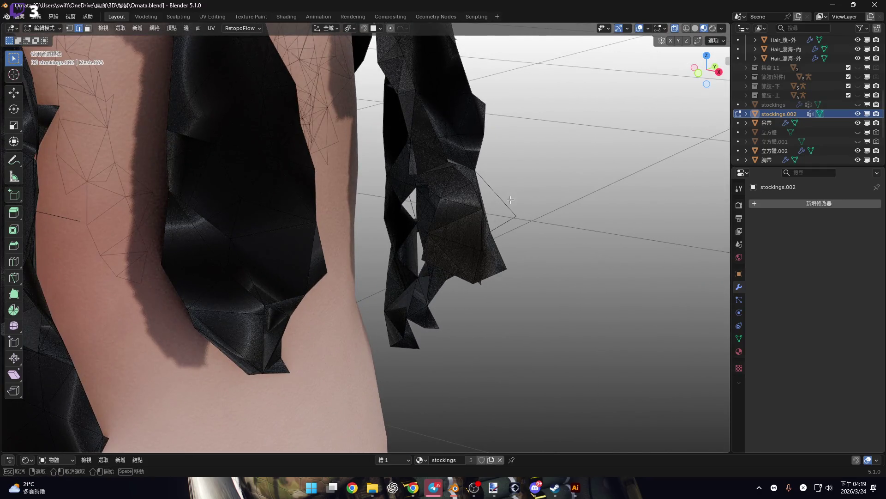
right_click(542, 233)
mouse_move(542, 232)
middle_down()
mouse_move(478, 210)
mouse_move(490, 243)
mouse_move(463, 130)
mouse_move(463, 247)
mouse_move(179, 134)
mouse_move(396, 130)
mouse_move(456, 178)
mouse_move(468, 235)
middle_up()
key(ctrl+Tab)
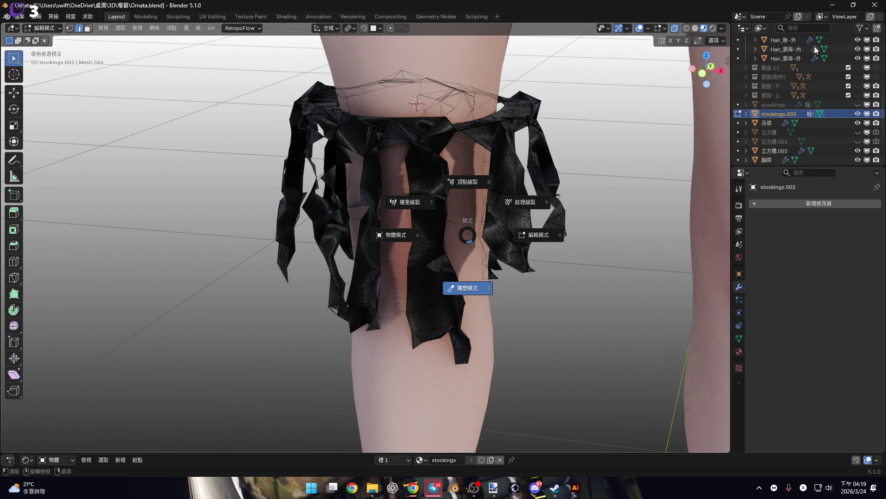
- Put the skirt mesh into Sculpt Mode and orbit around the strips
key(2)
scroll(421, 178, up, 5)
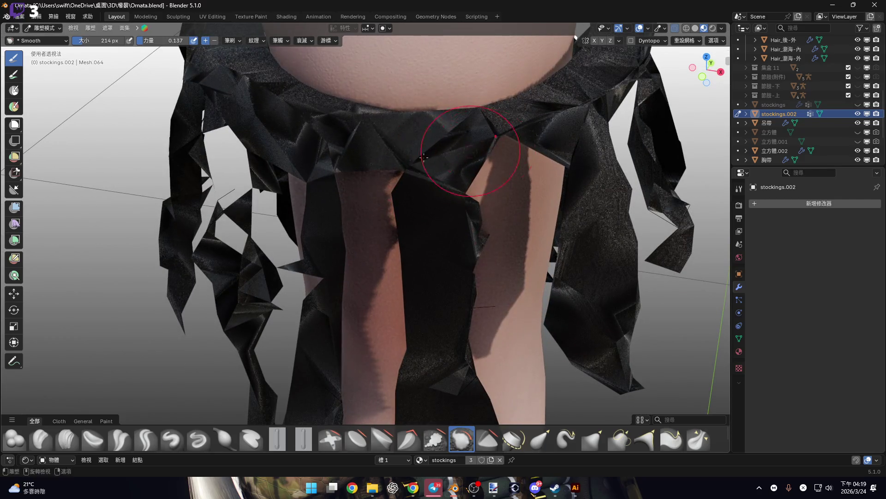
scroll(424, 157, down, 2)
middle_drag(424, 156, 407, 156)
scroll(406, 157, up, 3)
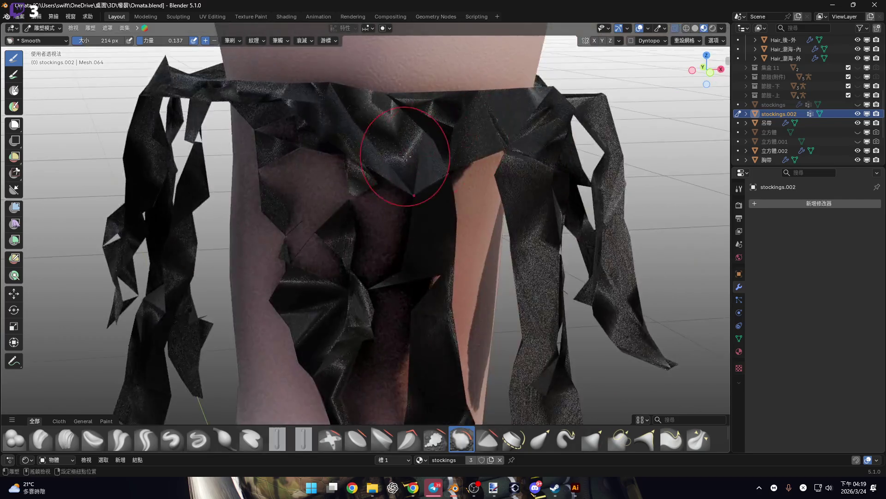
scroll(406, 156, down, 2)
- Return to Edit Mode and look around the skirt for stray edges
key(Tab)
scroll(439, 232, up, 4)
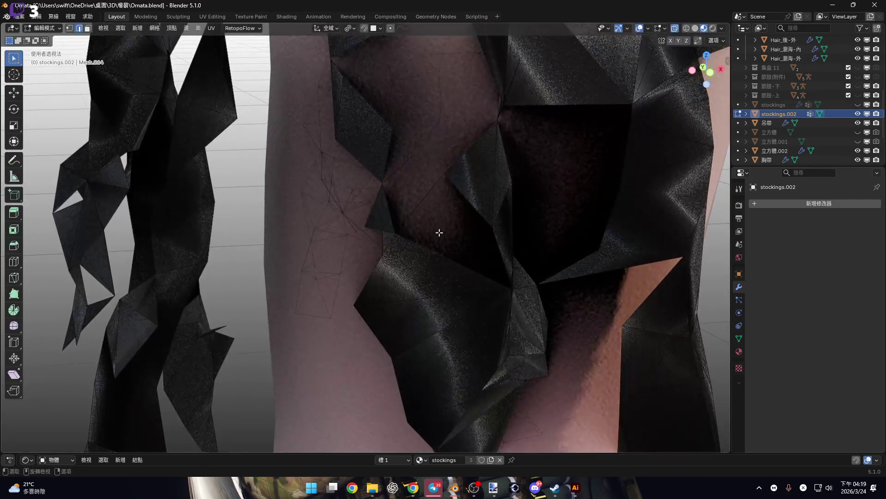
scroll(439, 232, down, 2)
scroll(396, 200, up, 2)
mouse_move(352, 251)
middle_down()
mouse_move(384, 228)
mouse_move(424, 237)
mouse_move(420, 264)
mouse_move(434, 180)
middle_up()
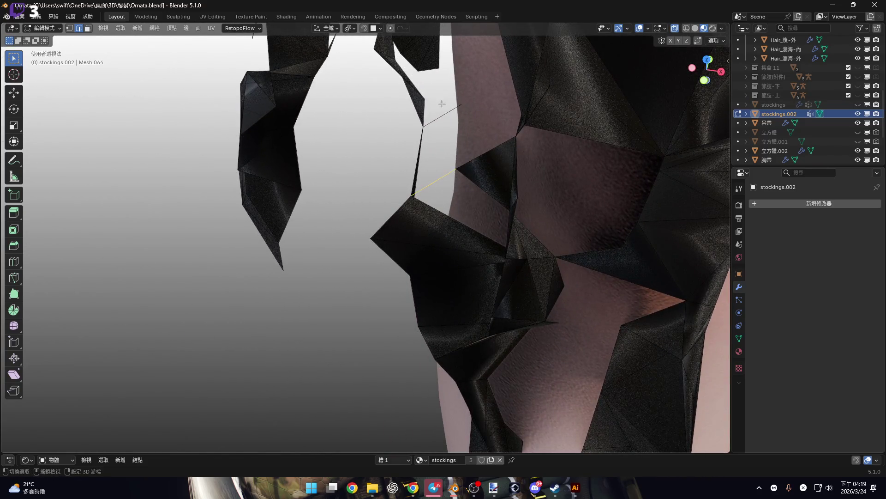
right_click(450, 141)
mouse_move(452, 138)
middle_down()
mouse_move(502, 179)
mouse_move(526, 162)
mouse_move(521, 157)
middle_up()
scroll(521, 161, down, 3)
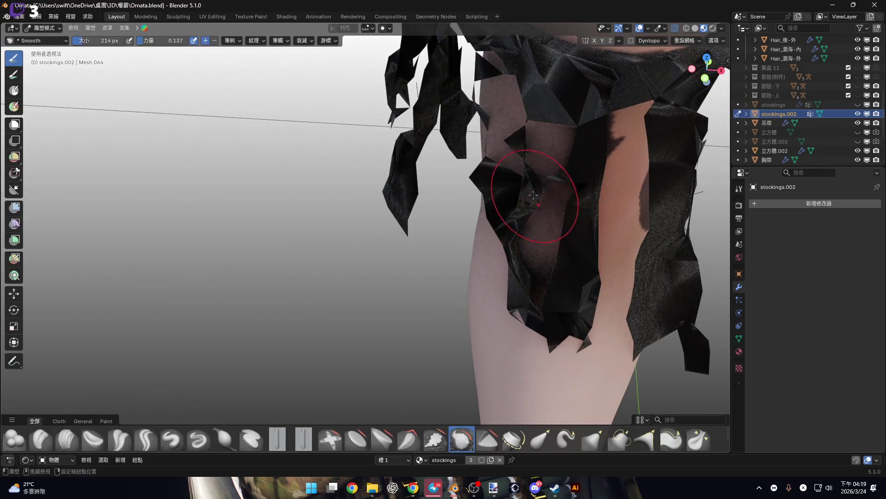
scroll(554, 208, up, 4)
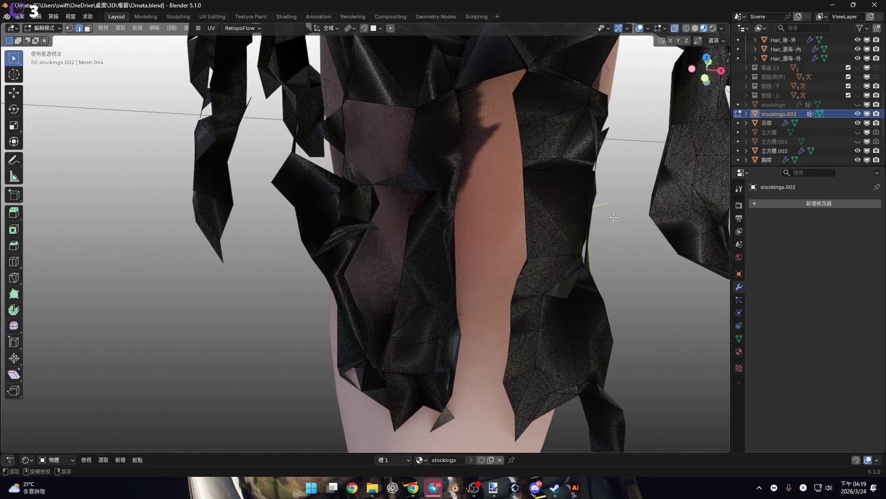
- Switch between Sculpt and Edit Mode, checking the delete options for the selected edges
key(ctrl+Tab)
scroll(578, 204, down, 3)
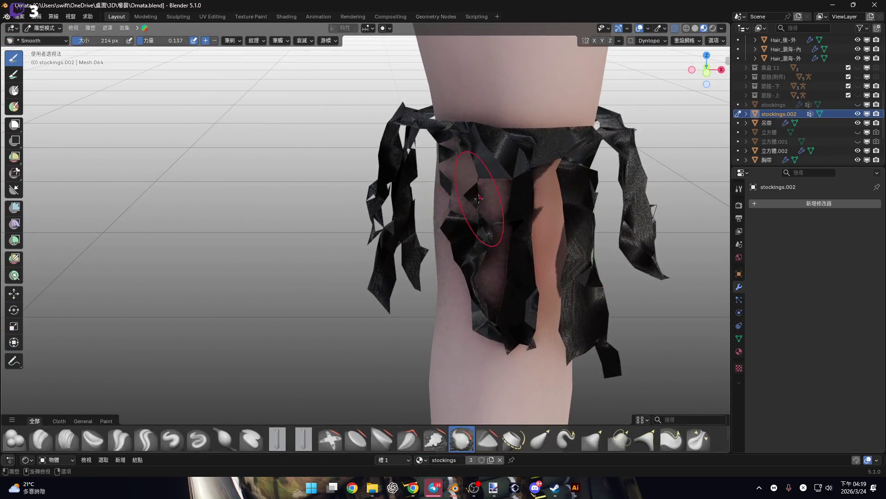
middle_drag(479, 198, 425, 249)
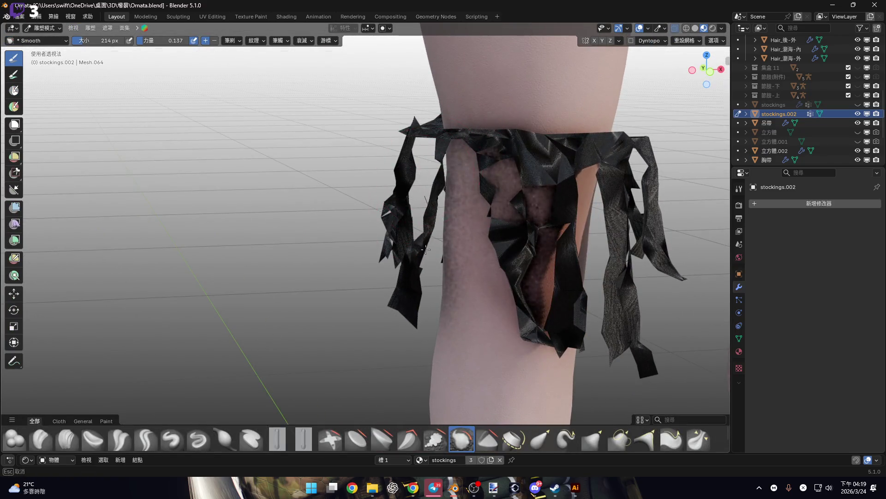
scroll(426, 249, up, 4)
key(Tab)
key(x)
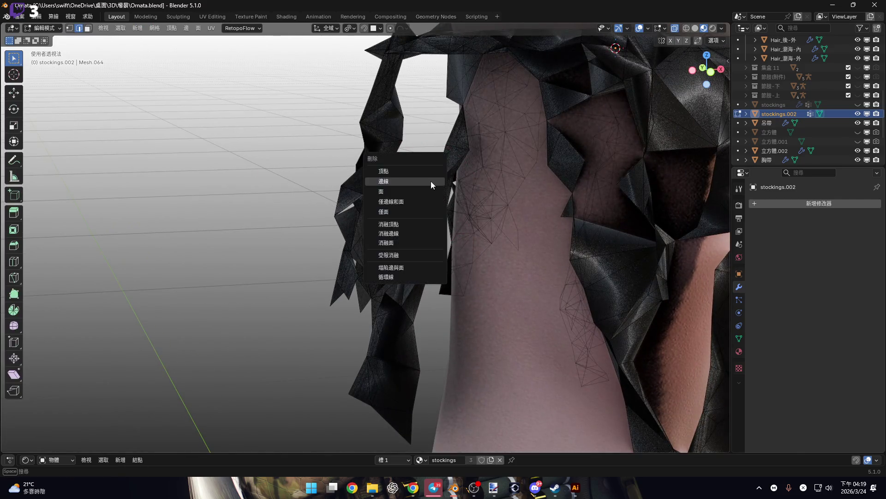
key(Escape)
key(Tab)
scroll(431, 185, down, 3)
middle_drag(431, 185, 435, 232)
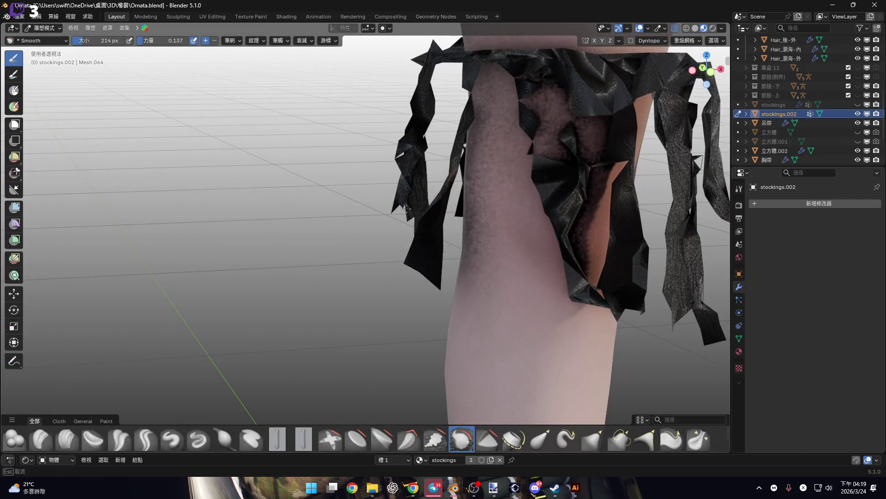
mouse_move(419, 191)
middle_down()
mouse_move(482, 141)
mouse_move(297, 164)
middle_up()
scroll(466, 190, up, 3)
- Delete the selected stray edges below the strip tip, then go back to Sculpt Mode
key(Tab)
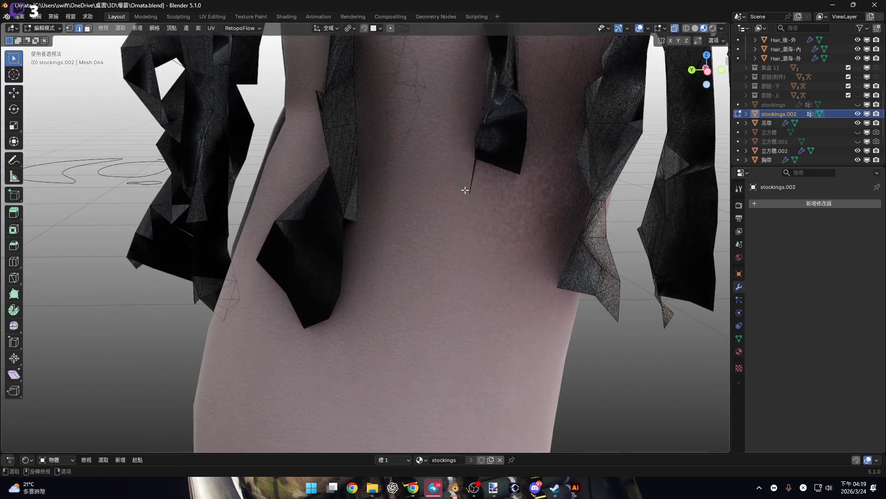
scroll(483, 208, down, 2)
key(x)
key(Escape)
key(Tab)
scroll(504, 179, down, 2)
mouse_move(510, 171)
middle_down()
mouse_move(484, 179)
mouse_move(503, 159)
middle_up()
scroll(495, 179, up, 3)
scroll(495, 179, up, 2)
- In Edit Mode, start a box selection on the skirt's remaining stray edges
key(Tab)
key(b)
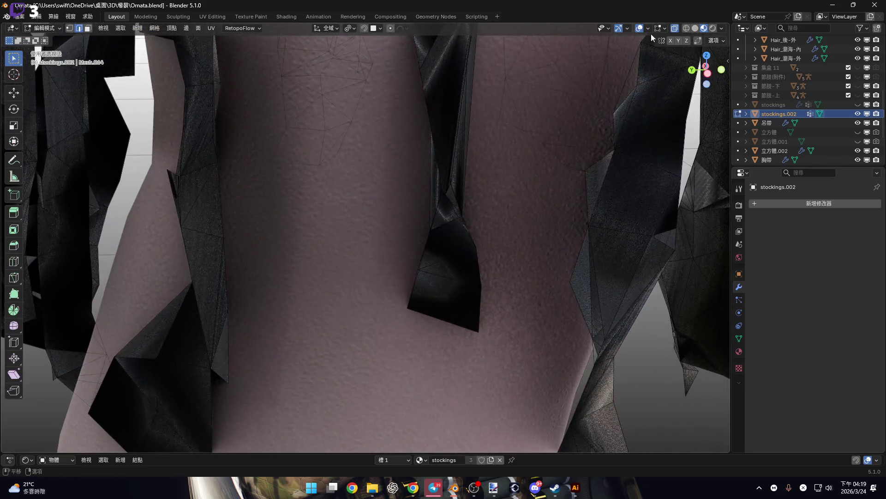
scroll(448, 208, down, 5)
mouse_move(455, 224)
middle_down()
mouse_move(336, 212)
mouse_move(379, 223)
mouse_move(417, 206)
mouse_move(394, 224)
mouse_move(368, 223)
mouse_move(573, 206)
middle_up()
scroll(573, 206, up, 5)
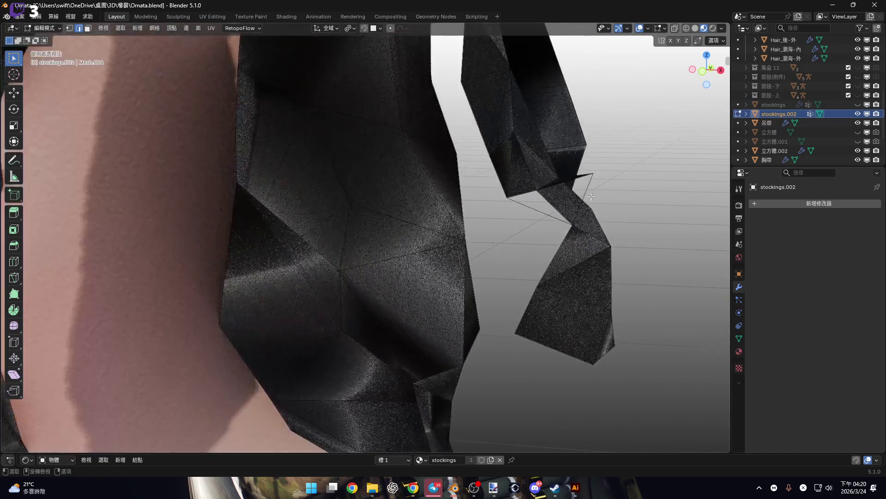
- Delete the stray edge sticking out of the skirt strip
drag(580, 178, 618, 190)
key(x)
click(531, 218)
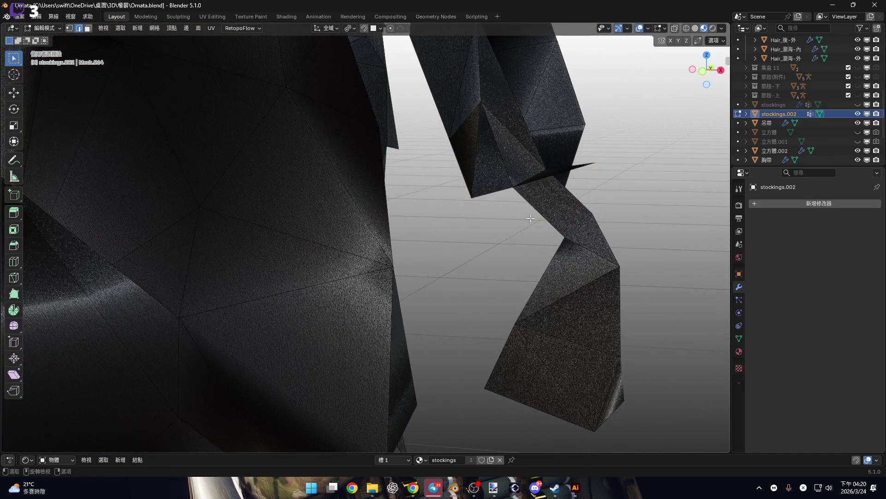
scroll(535, 219, down, 8)
- Switch to Sculpt Mode and orbit around the legs and skirt
key(ctrl+Tab)
mouse_move(554, 237)
middle_down()
mouse_move(484, 148)
mouse_move(517, 141)
mouse_move(475, 158)
mouse_move(505, 159)
middle_up()
middle_drag(492, 107, 403, 132)
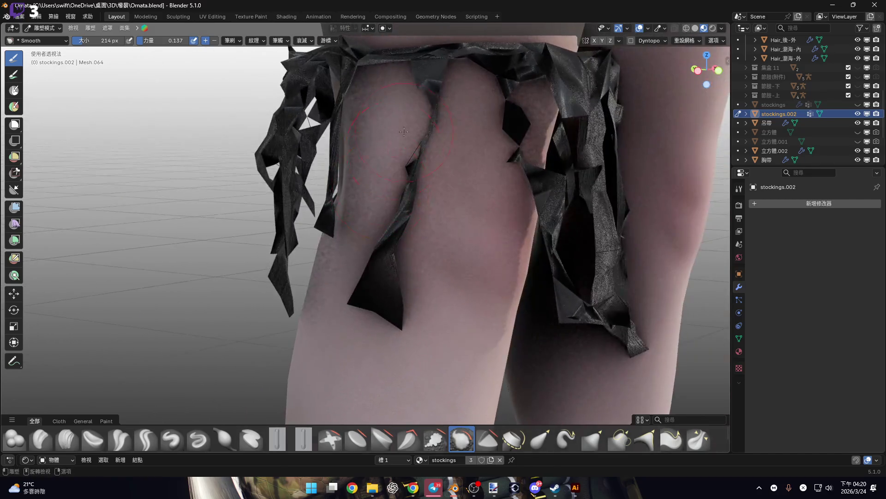
mouse_move(386, 267)
middle_down()
mouse_move(415, 148)
mouse_move(430, 221)
mouse_move(424, 194)
middle_up()
scroll(415, 139, up, 5)
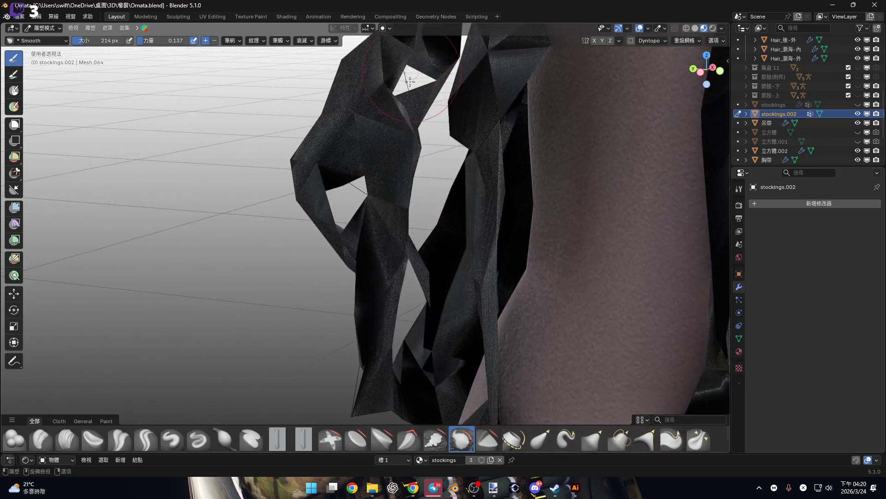
- Delete more stray edges near the top of the skirt in Edit Mode
key(Tab)
scroll(411, 111, up, 2)
right_click(416, 96)
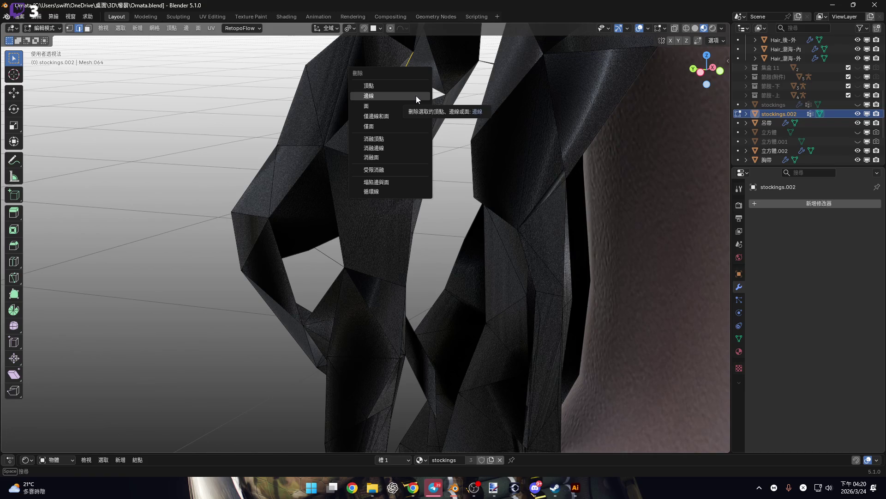
key(Escape)
click(413, 103)
scroll(408, 110, up, 2)
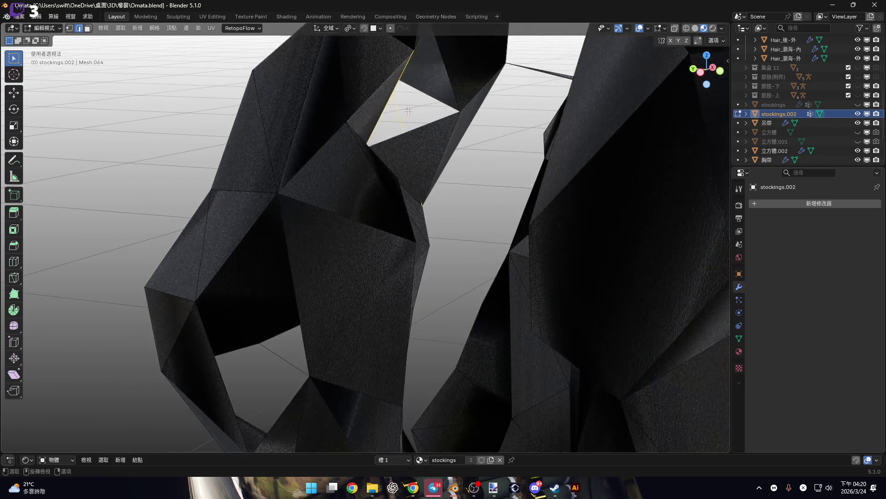
scroll(395, 123, down, 5)
scroll(393, 161, up, 5)
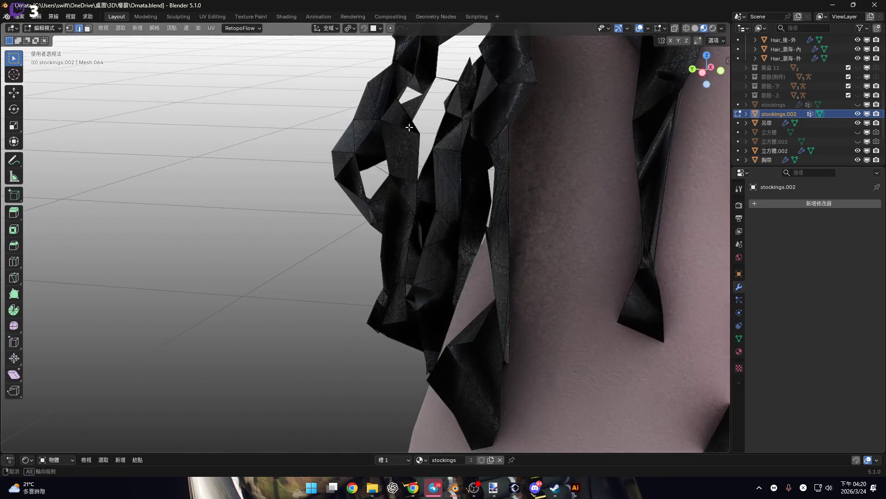
right_click(368, 186)
key(Escape)
scroll(390, 186, down, 2)
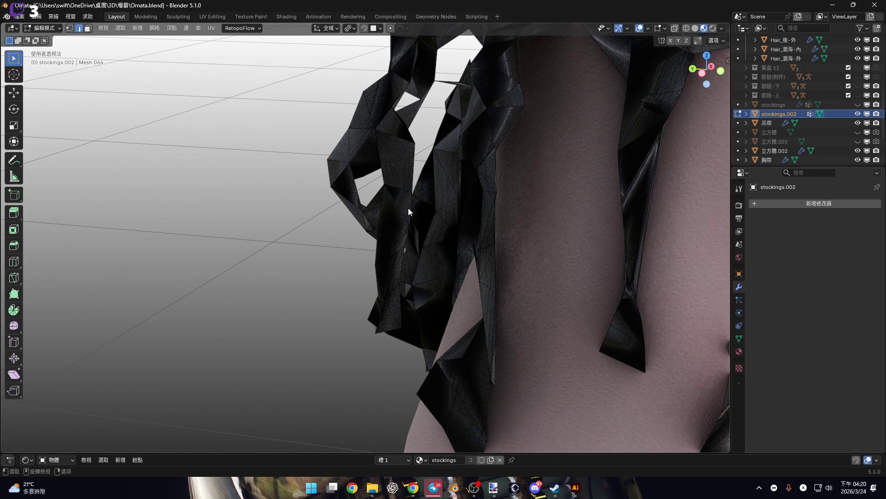
- Smooth a crumpled strip against the leg with the Smooth brush
key(ctrl+Tab)
scroll(387, 196, down, 3)
scroll(387, 196, up, 3)
drag(393, 198, 408, 117)
middle_drag(408, 117, 413, 234)
middle_drag(396, 169, 450, 172)
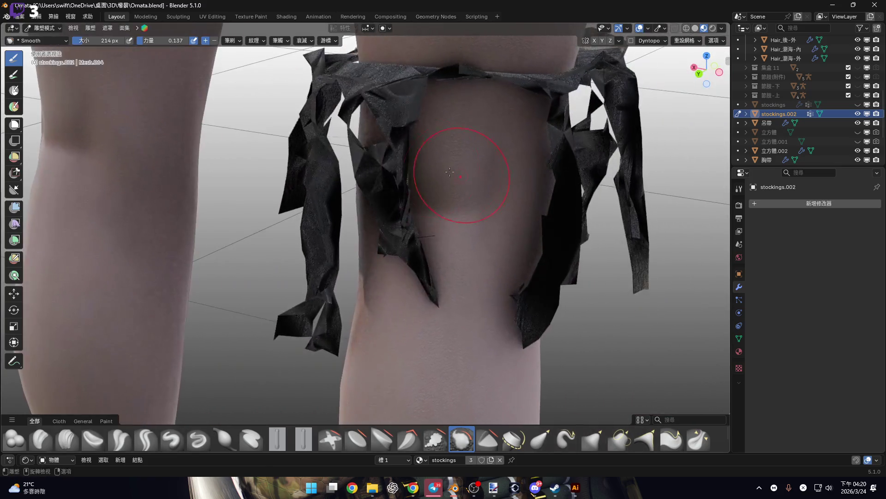
- Toggle between Edit and Sculpt Mode while zooming in on the skirt's edge
key(Tab)
scroll(445, 234, up, 3)
key(Tab)
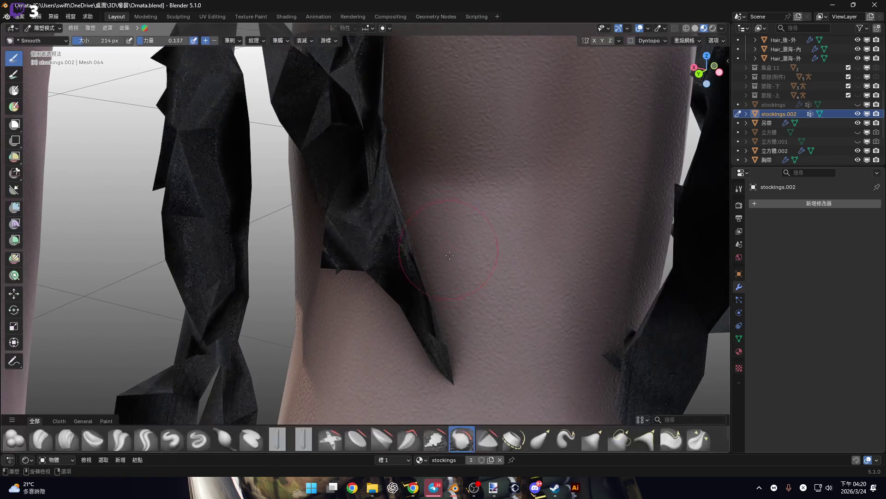
scroll(416, 247, down, 4)
middle_drag(416, 247, 379, 338)
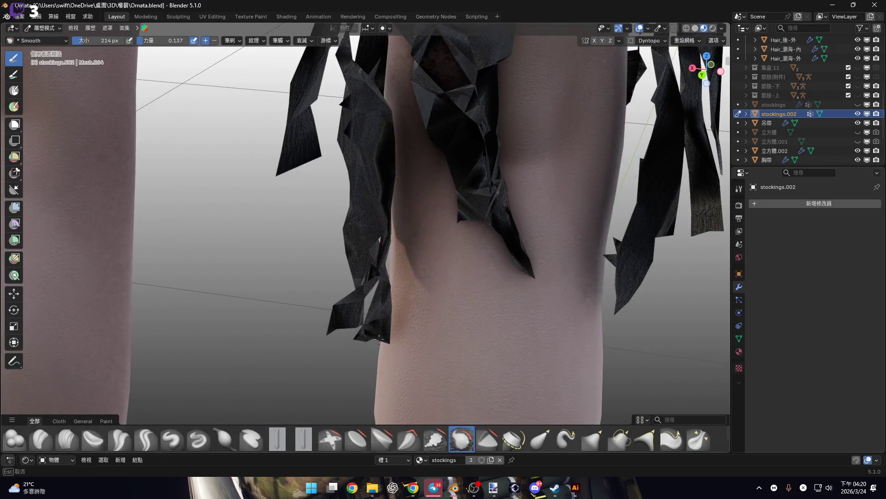
middle_drag(380, 174, 356, 287)
scroll(376, 268, up, 3)
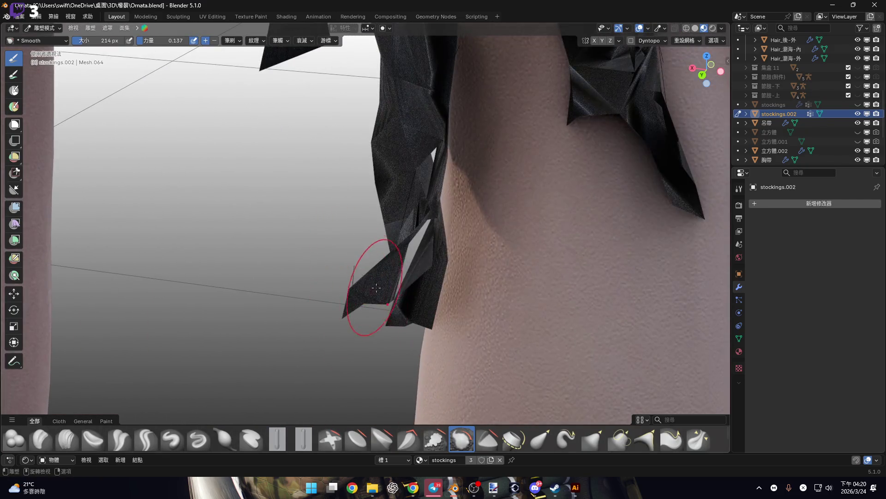
key(Tab)
key(Tab)
scroll(372, 274, down, 4)
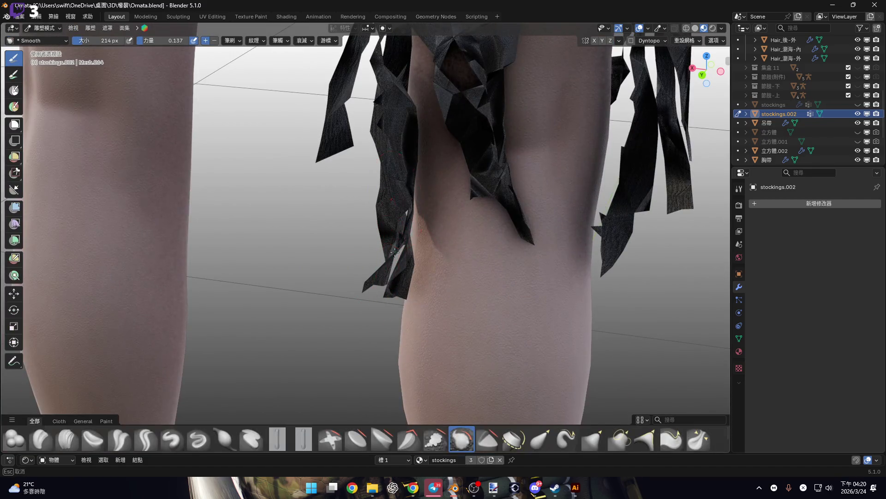
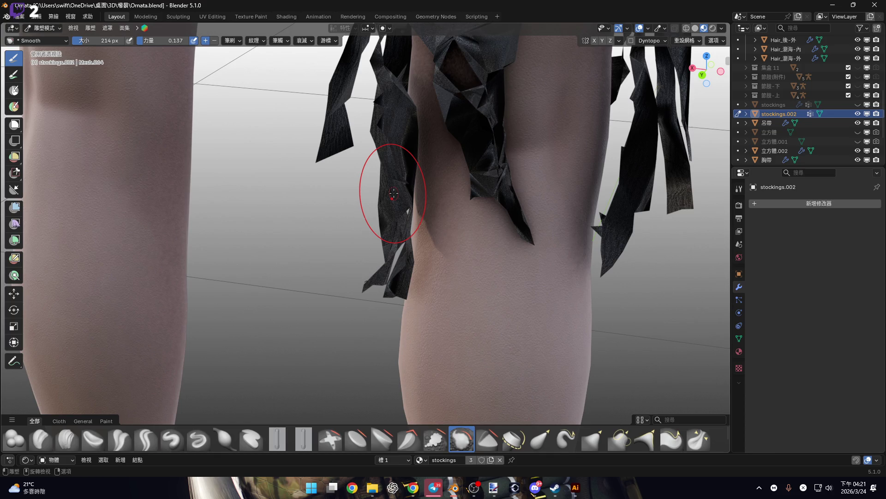
- In Edit Mode with face select, delete the thin spike face on the garter band
scroll(393, 193, down, 5)
scroll(411, 267, up, 3)
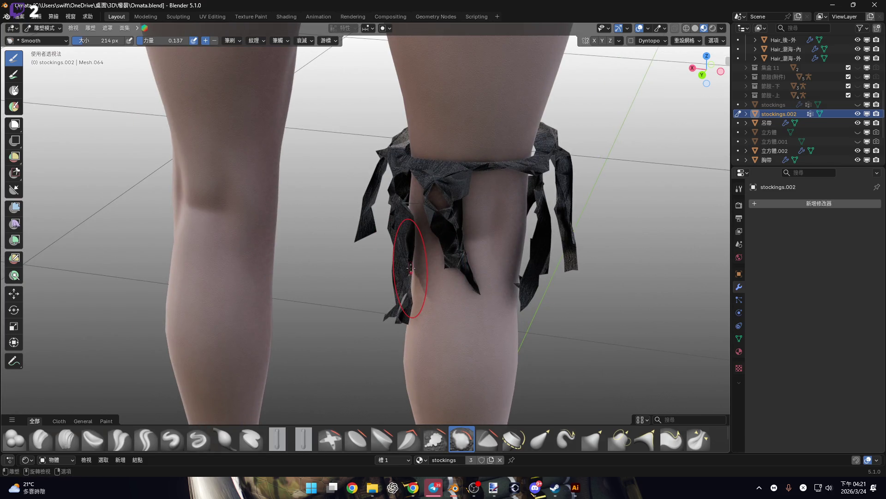
middle_drag(356, 228, 478, 220)
scroll(418, 224, up, 5)
scroll(418, 225, up, 3)
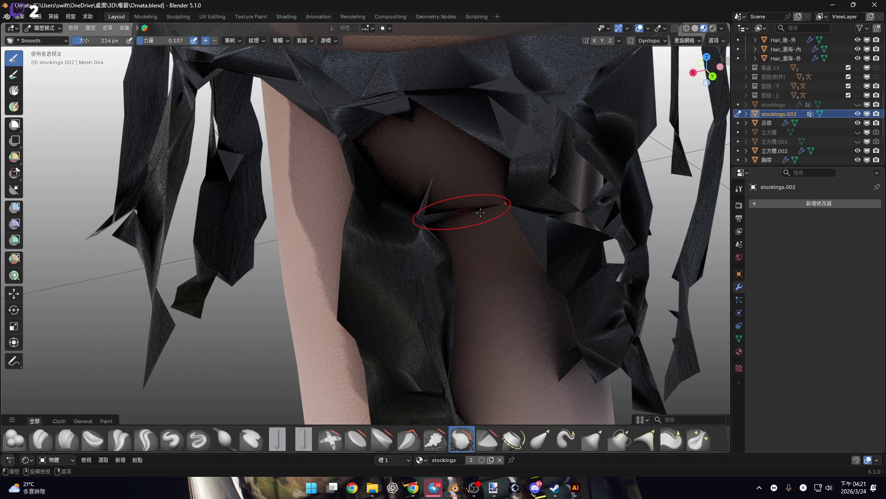
scroll(494, 213, down, 3)
scroll(469, 197, up, 5)
key(Tab)
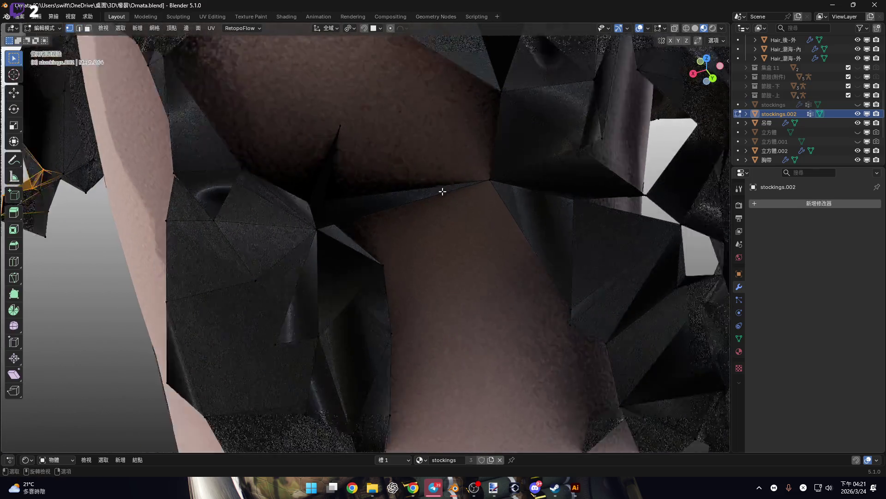
scroll(437, 192, down, 2)
key(3)
click(425, 197)
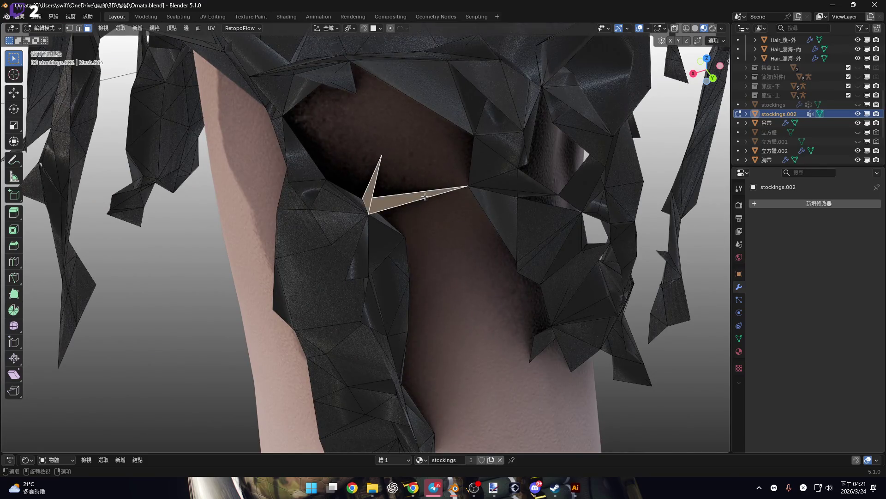
right_click(417, 194)
click(416, 187)
right_click(416, 186)
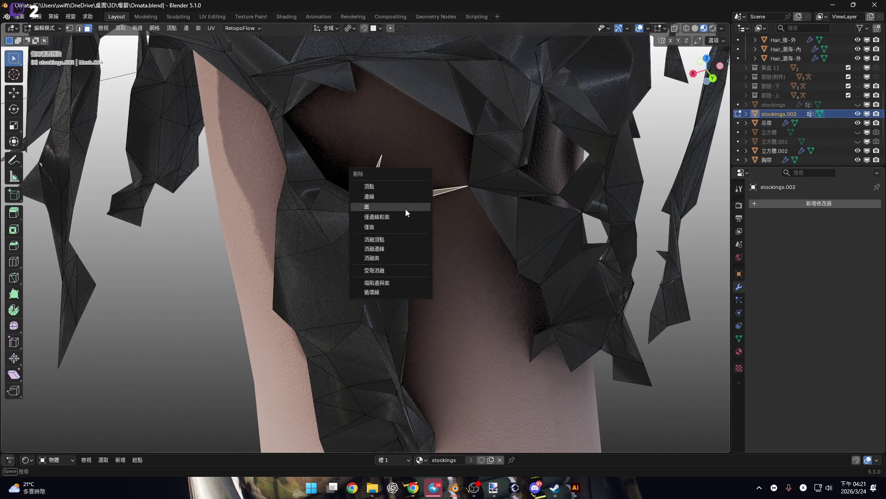
click(405, 209)
- Switch back to vertex select and return to Sculpt Mode
key(1)
mouse_move(418, 224)
middle_down()
mouse_move(389, 198)
mouse_move(414, 186)
mouse_move(404, 178)
middle_up()
scroll(415, 186, down, 4)
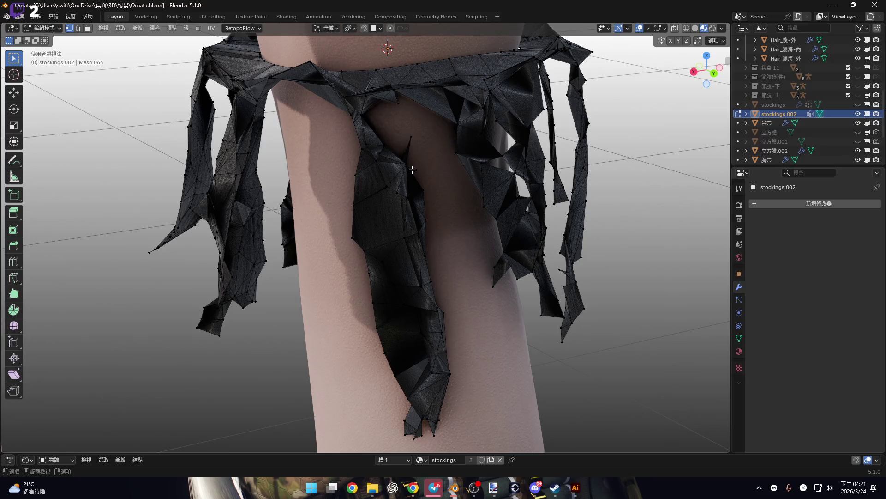
key(ctrl+Tab)
scroll(428, 153, up, 4)
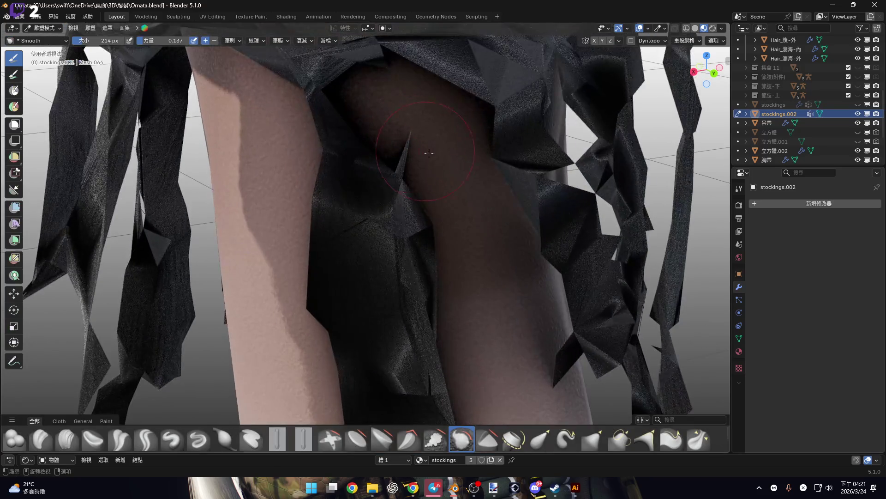
key(Tab)
drag(396, 132, 422, 148)
right_click(422, 148)
key(Escape)
right_click(426, 153)
key(Escape)
key(ctrl+Tab)
scroll(422, 148, down, 4)
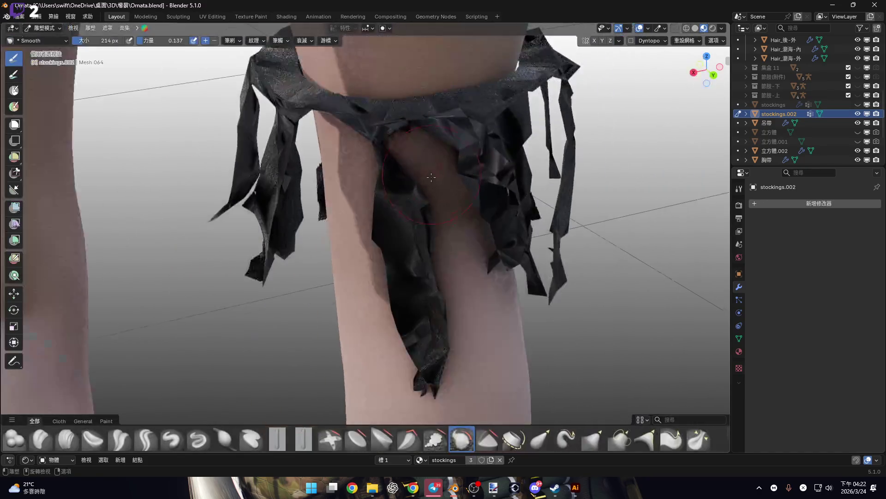
scroll(399, 157, up, 3)
middle_drag(407, 166, 464, 221)
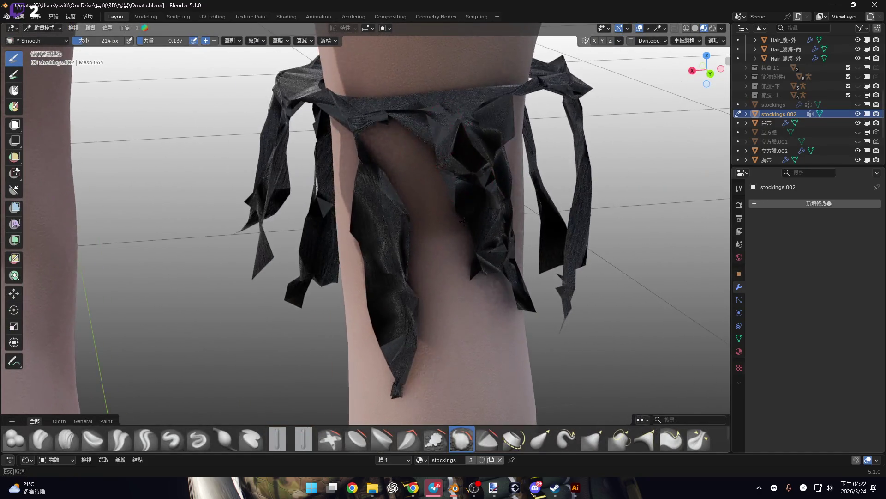
shift+middle_drag(499, 281, 467, 245)
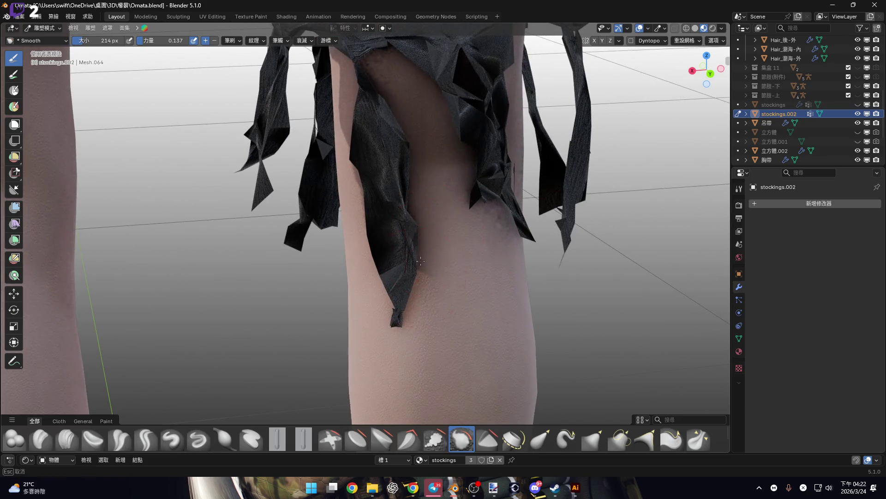
shift+middle_drag(421, 261, 425, 138)
scroll(431, 174, up, 3)
key(Tab)
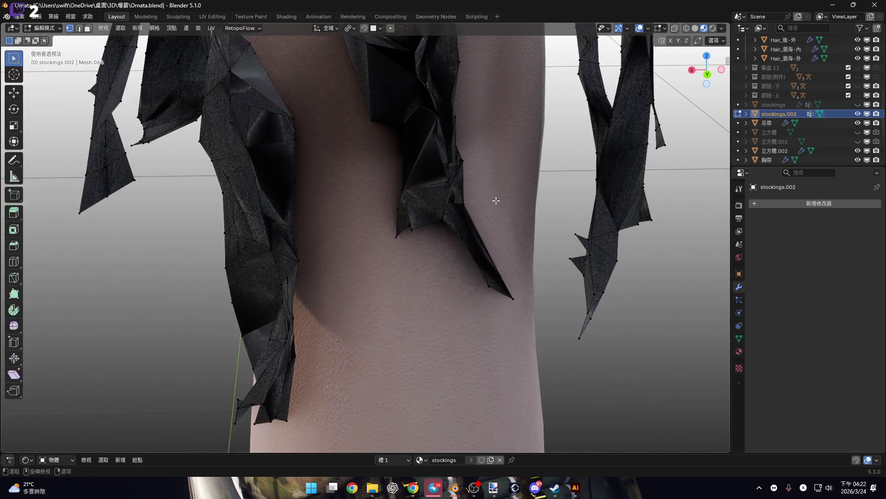
key(Tab)
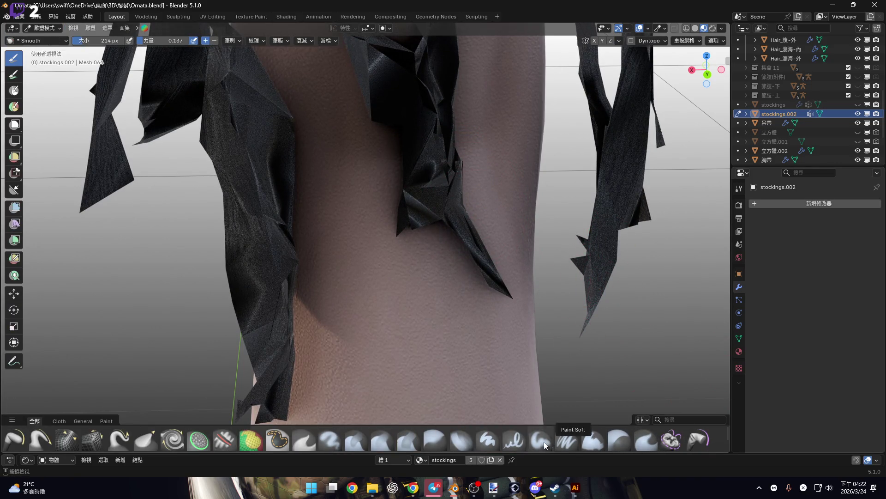
- Pick the Grab Cloth brush and enable Face Sets automasking in the sidebar Tool settings
scroll(661, 443, down, 2)
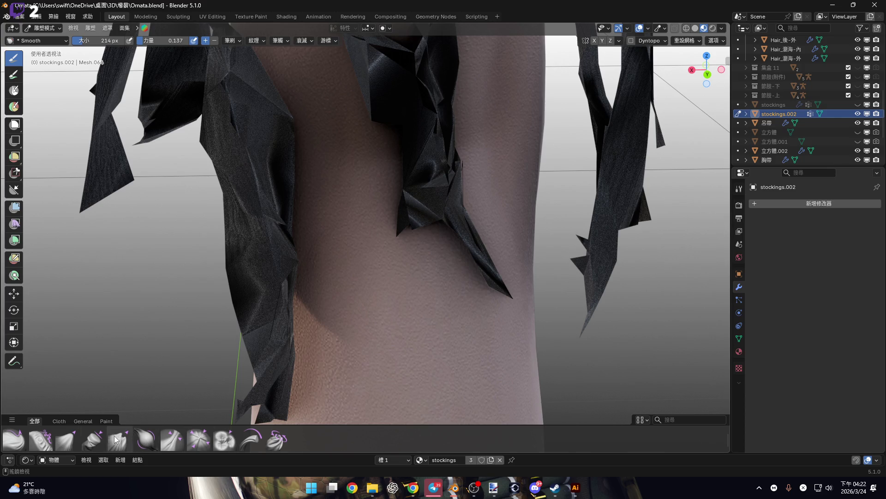
click(66, 439)
mouse_move(386, 257)
middle_down()
mouse_move(376, 233)
mouse_move(366, 263)
mouse_move(340, 246)
mouse_move(358, 203)
mouse_move(352, 198)
mouse_move(381, 204)
mouse_move(375, 207)
middle_up()
scroll(355, 194, up, 6)
scroll(368, 206, up, 5)
key(n)
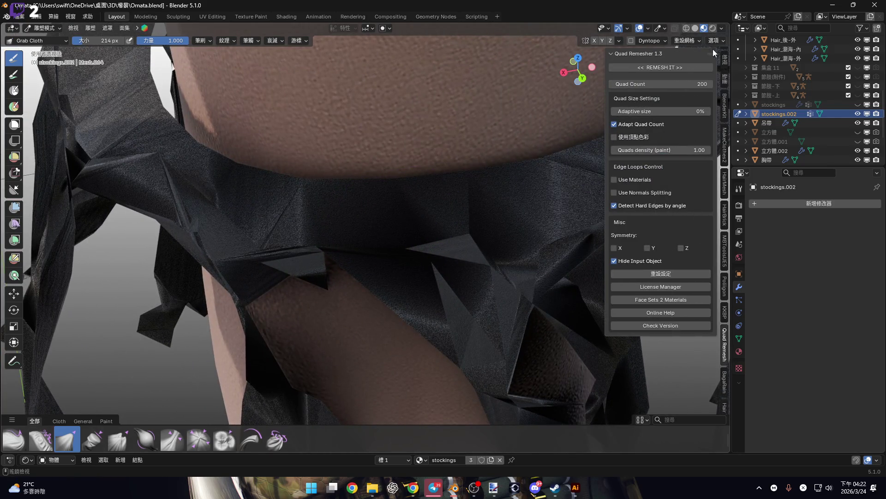
click(725, 60)
click(724, 74)
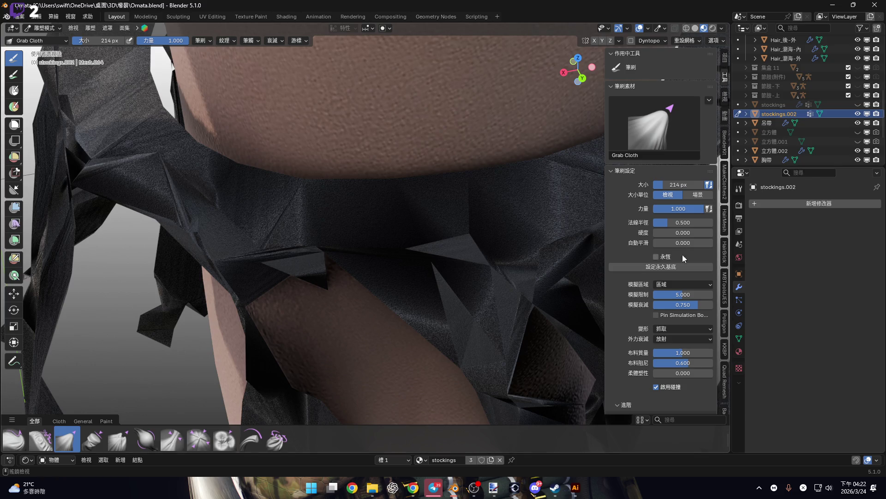
scroll(678, 258, down, 4)
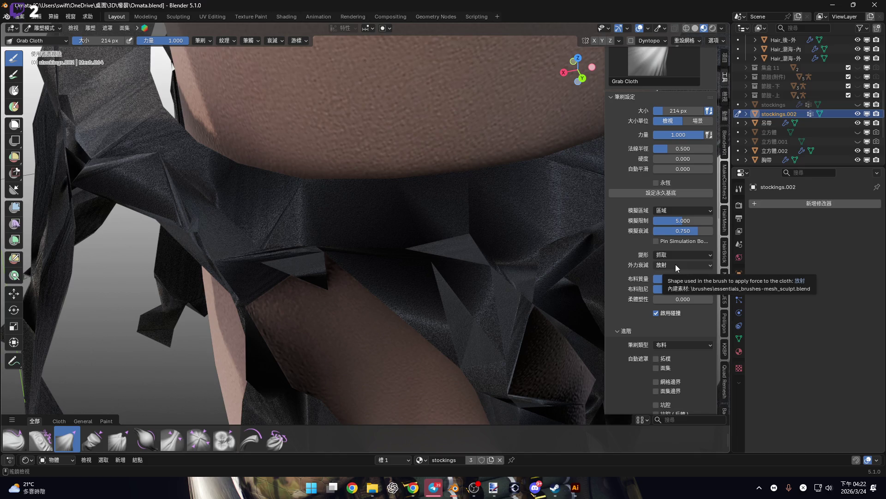
scroll(676, 287, down, 4)
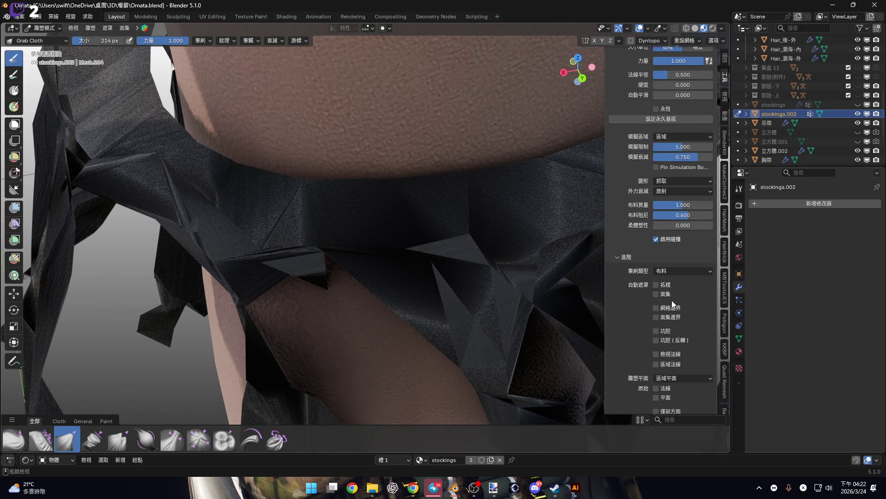
scroll(683, 328, down, 5)
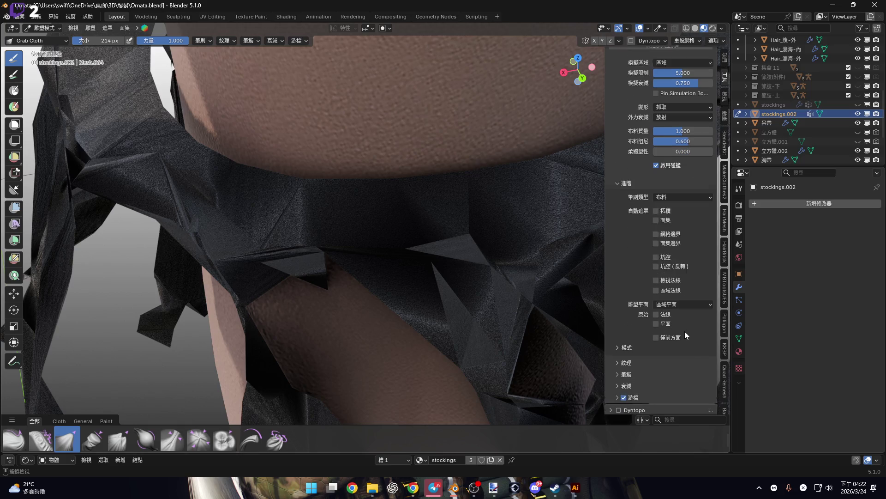
click(656, 202)
- Switch to the Face Set Paint tool and zoom out on the band
mouse_move(342, 217)
middle_down()
mouse_move(332, 212)
mouse_move(348, 223)
middle_up()
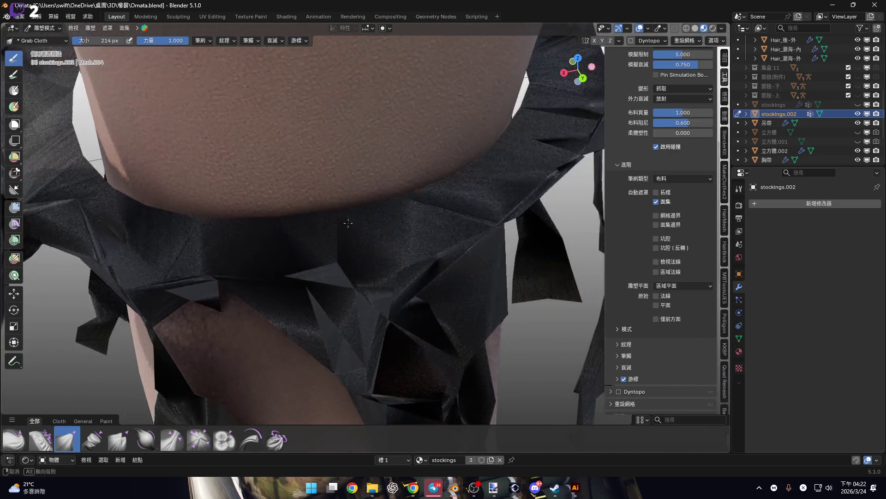
click(14, 107)
middle_drag(339, 164, 686, 47)
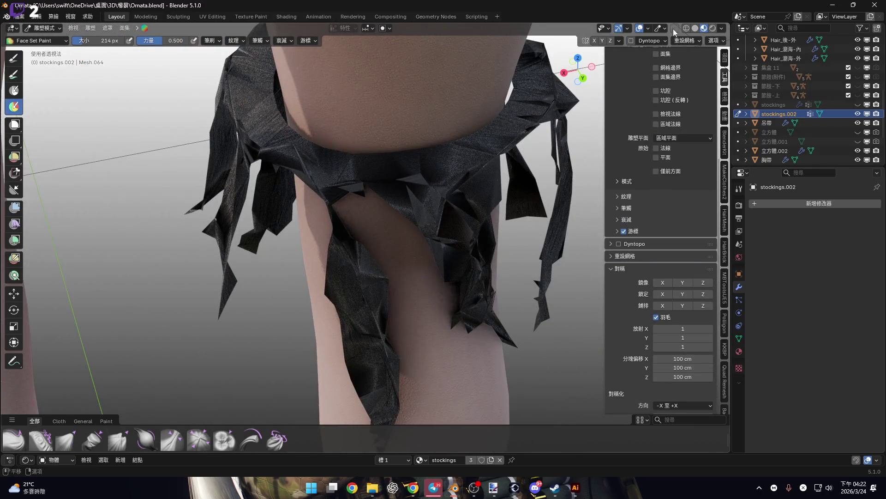
- In Solid shading, paint the front and right side of the band's top ring purple
click(693, 27)
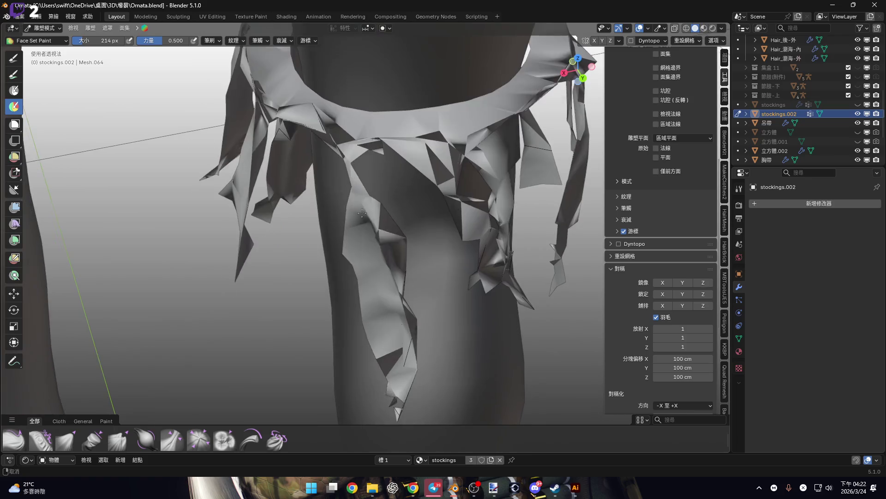
middle_drag(372, 196, 372, 198)
scroll(372, 200, up, 2)
mouse_move(372, 199)
mouse_down()
mouse_move(479, 191)
mouse_move(591, 152)
mouse_up()
mouse_move(591, 152)
middle_down()
mouse_move(273, 277)
mouse_move(295, 272)
middle_up()
drag(323, 259, 409, 166)
middle_drag(409, 166, 333, 217)
drag(387, 217, 432, 152)
mouse_move(431, 153)
middle_down()
mouse_move(271, 247)
mouse_move(281, 240)
middle_up()
drag(286, 235, 429, 180)
mouse_move(429, 181)
middle_down()
mouse_move(341, 194)
mouse_move(257, 228)
middle_up()
drag(257, 228, 295, 222)
- Resize the brush to 120 then 186 px and cover the rest of the ring
key(f)
click(167, 221)
mouse_move(167, 221)
mouse_down()
mouse_move(249, 237)
mouse_move(227, 234)
mouse_up()
key(f)
mouse_move(228, 234)
middle_down()
mouse_move(223, 222)
mouse_move(188, 231)
middle_up()
mouse_move(188, 231)
mouse_down()
mouse_move(323, 221)
mouse_move(393, 176)
mouse_up()
mouse_move(392, 176)
middle_down()
mouse_move(257, 228)
mouse_move(259, 184)
mouse_move(221, 139)
middle_up()
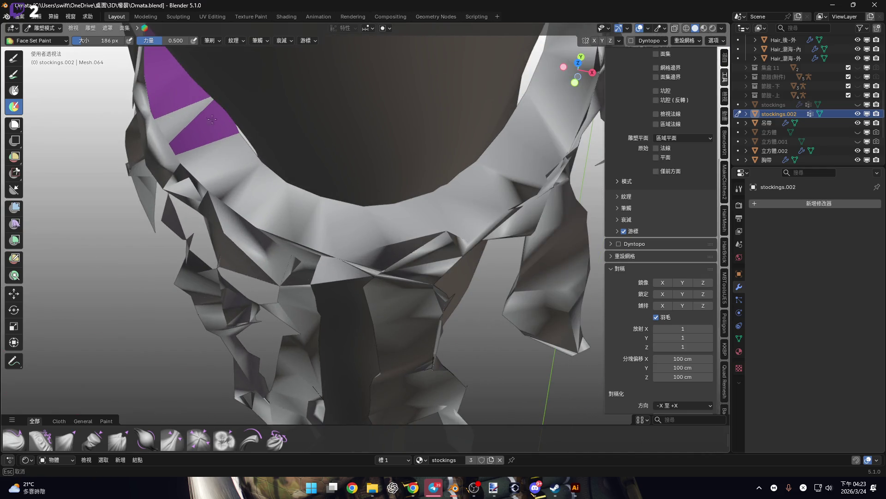
drag(226, 143, 232, 149)
drag(282, 174, 236, 156)
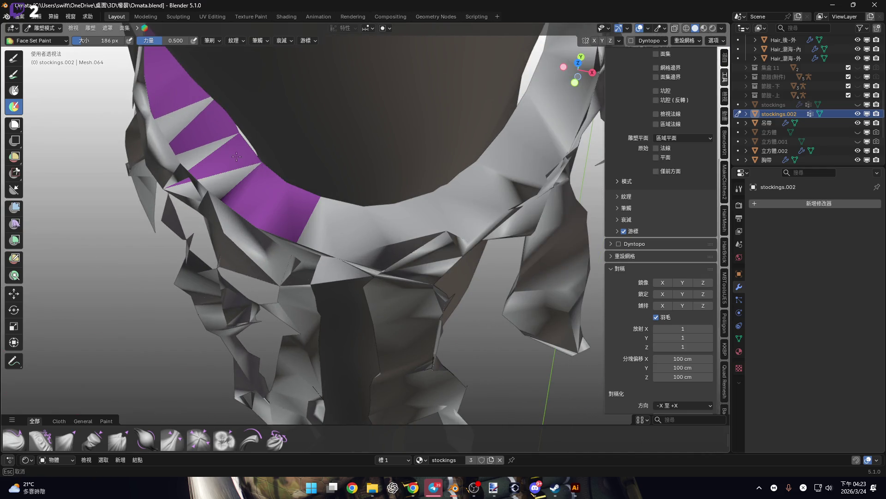
drag(339, 200, 351, 208)
mouse_move(295, 214)
mouse_down()
mouse_move(217, 148)
mouse_move(259, 194)
mouse_move(379, 222)
mouse_move(431, 212)
mouse_move(531, 152)
mouse_move(568, 106)
mouse_up()
mouse_move(567, 106)
middle_down()
mouse_move(268, 283)
mouse_move(277, 238)
mouse_move(206, 266)
mouse_move(232, 263)
mouse_move(231, 224)
mouse_move(223, 223)
middle_up()
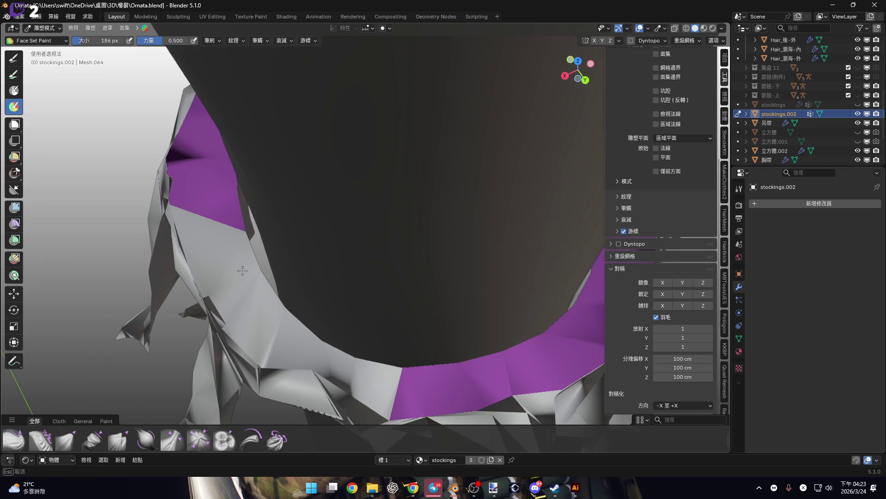
- Erase stray purple faces, paint the ring's left part, and reselect Grab Cloth
key(Escape)
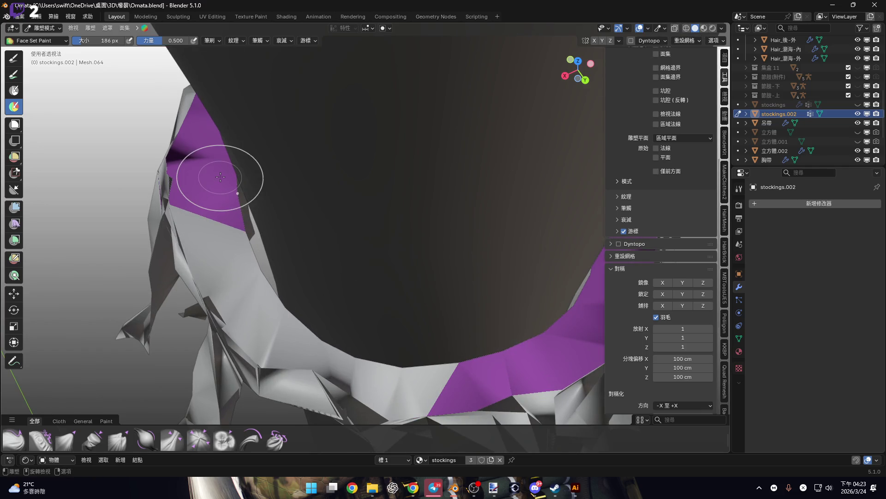
mouse_move(217, 230)
mouse_down()
mouse_move(273, 323)
mouse_move(378, 370)
mouse_move(428, 367)
mouse_up()
mouse_move(505, 337)
middle_down()
mouse_move(393, 277)
mouse_move(301, 209)
mouse_move(337, 237)
mouse_move(453, 232)
middle_up()
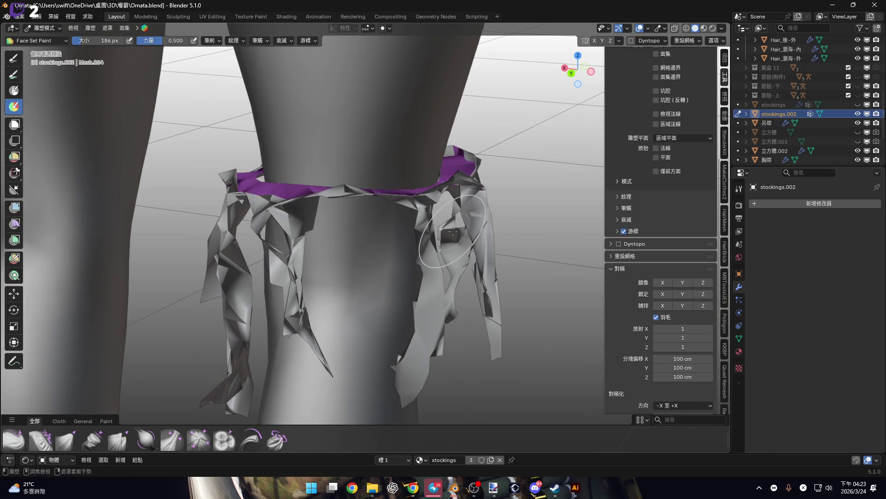
key(ctrl+Tab)
click(67, 438)
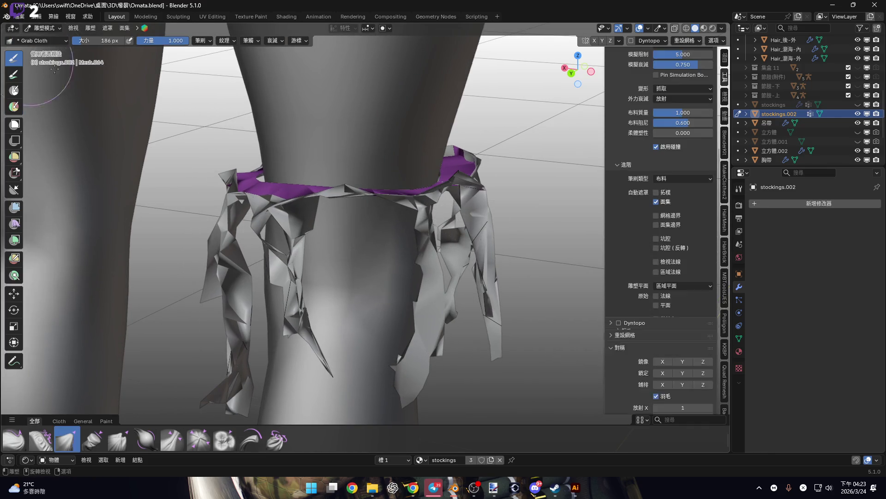
- In Material Preview, pull the dark cloth strips down along the thigh
scroll(323, 230, up, 3)
click(703, 28)
mouse_move(471, 139)
middle_down()
mouse_move(356, 159)
mouse_move(415, 207)
mouse_move(430, 250)
middle_up()
mouse_move(416, 250)
mouse_down()
mouse_move(406, 238)
mouse_move(399, 295)
mouse_up()
mouse_move(400, 296)
middle_down()
mouse_move(430, 193)
mouse_move(405, 178)
middle_up()
drag(405, 179, 391, 172)
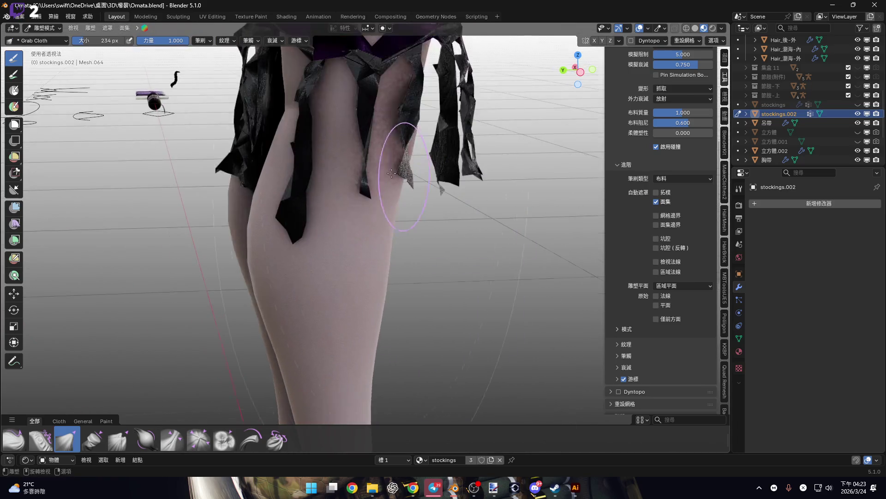
middle_drag(391, 173, 353, 187)
mouse_move(361, 376)
middle_down()
mouse_move(306, 150)
mouse_move(327, 138)
middle_up()
mouse_move(327, 138)
mouse_down()
mouse_move(337, 205)
mouse_move(330, 234)
mouse_up()
mouse_move(352, 292)
shift+middle_down()
mouse_move(305, 144)
mouse_move(371, 184)
shift+middle_up()
- Enlarge the brush to 256 px and drag the garter strips down over the leg
key(f)
click(371, 184)
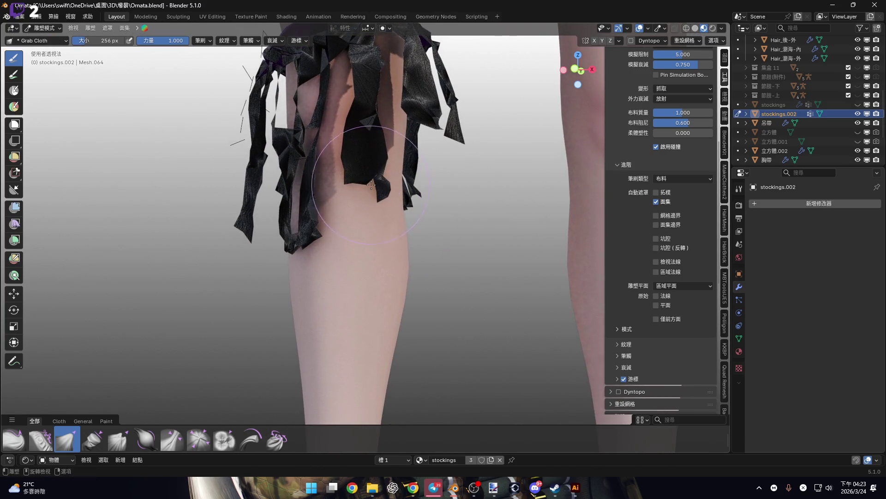
middle_drag(406, 317, 366, 94)
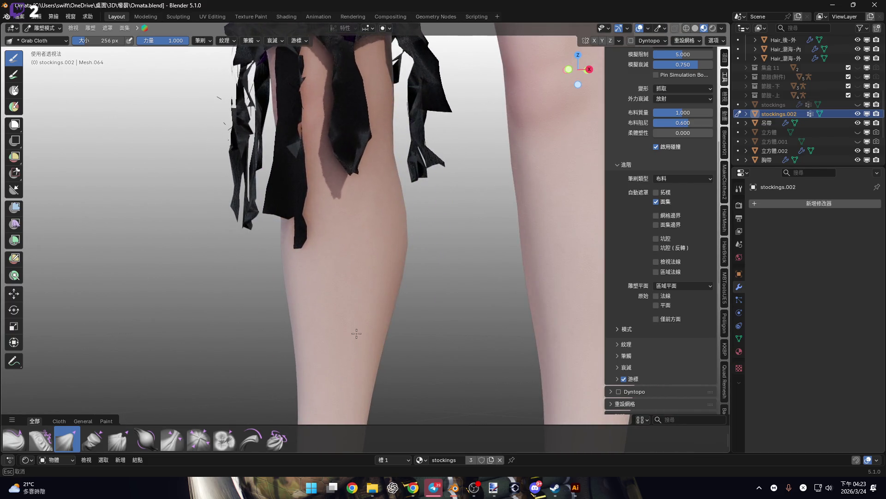
mouse_move(356, 306)
middle_down()
mouse_move(364, 292)
mouse_move(356, 263)
mouse_move(326, 231)
mouse_move(348, 226)
middle_up()
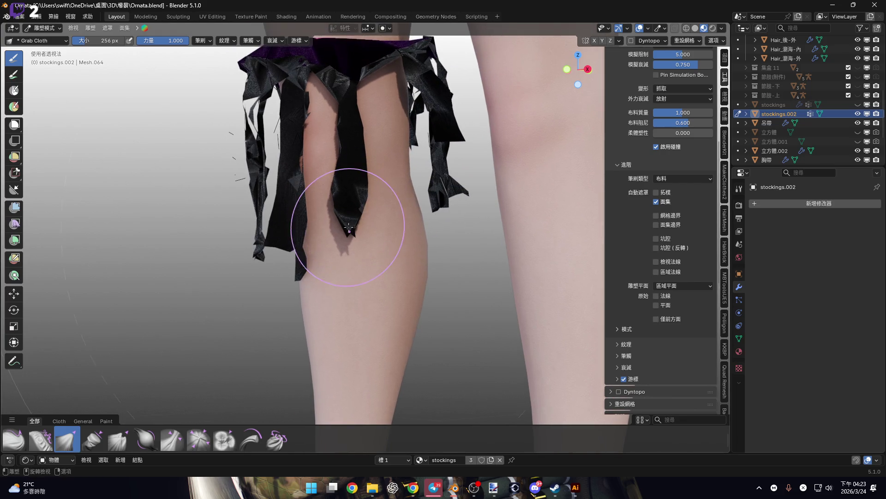
mouse_move(466, 212)
middle_down()
mouse_move(366, 154)
mouse_move(293, 179)
mouse_move(418, 169)
mouse_move(409, 139)
middle_up()
middle_drag(402, 408, 334, 226)
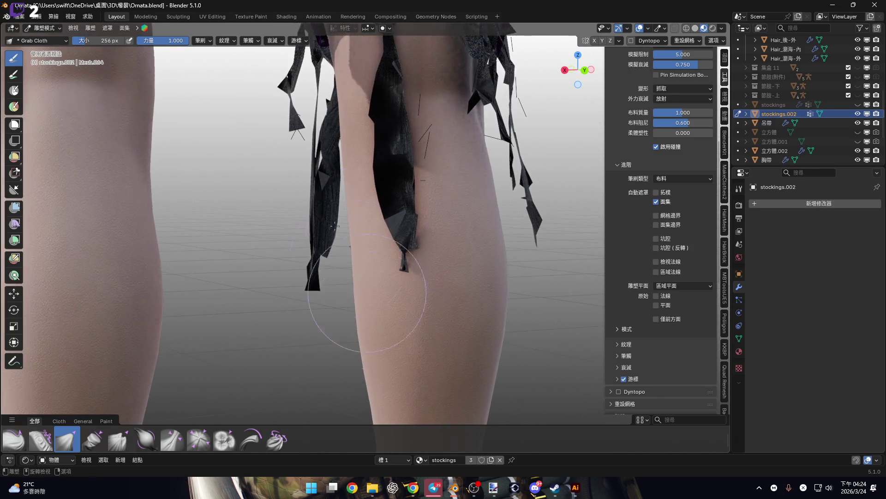
mouse_move(323, 276)
middle_down()
mouse_move(314, 208)
mouse_move(277, 106)
middle_up()
scroll(277, 107, up, 4)
mouse_move(352, 153)
mouse_down()
mouse_move(356, 171)
mouse_move(366, 168)
mouse_move(312, 195)
mouse_up()
middle_drag(311, 196, 336, 228)
scroll(337, 228, down, 3)
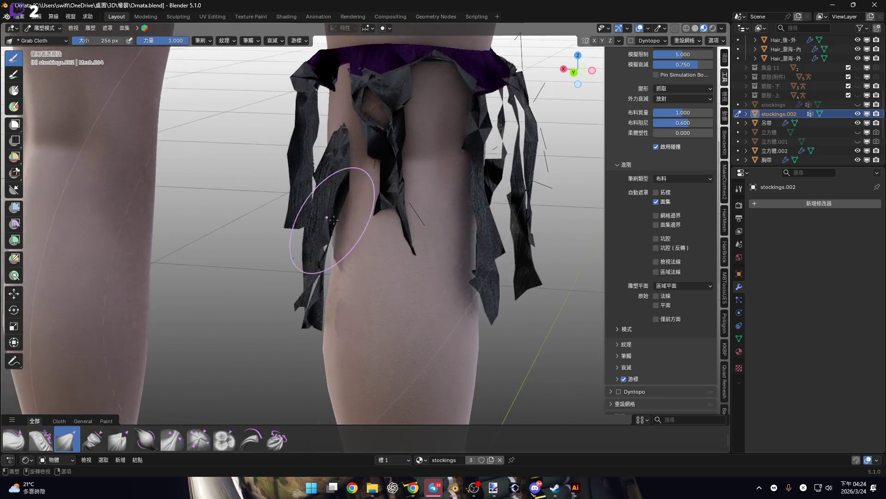
mouse_move(460, 154)
shift+middle_down()
mouse_move(424, 115)
mouse_move(376, 163)
shift+middle_up()
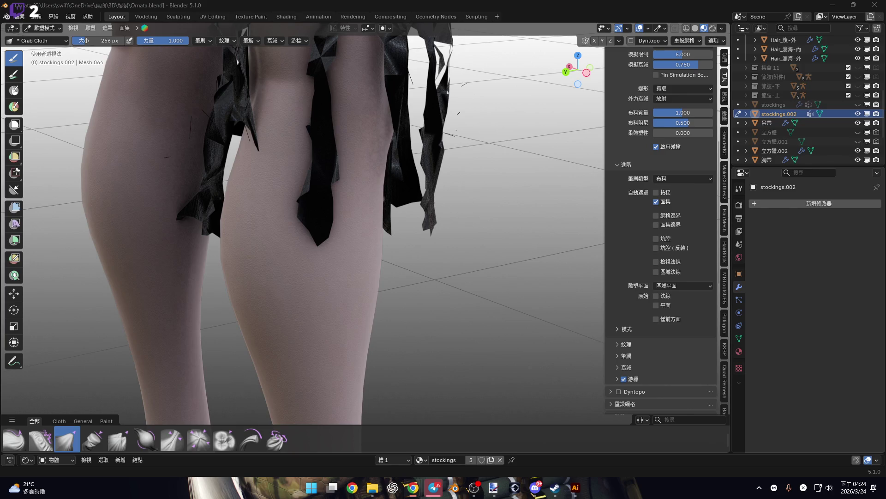
- Reshape the strips against the stocking, settling the strip tip from the right side view
mouse_move(316, 217)
middle_down()
mouse_move(406, 198)
mouse_move(441, 226)
mouse_move(432, 227)
middle_up()
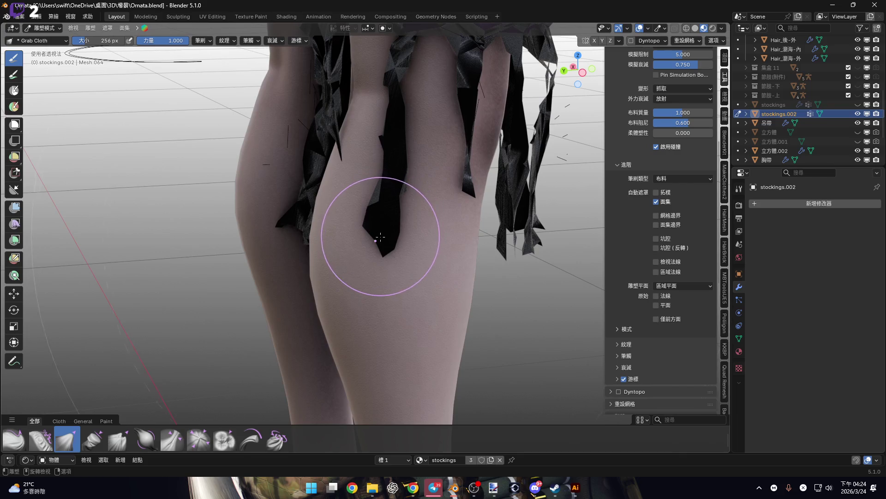
drag(374, 272, 397, 373)
mouse_move(397, 373)
middle_down()
mouse_move(396, 263)
mouse_move(415, 257)
mouse_move(425, 198)
middle_up()
drag(435, 235, 427, 287)
middle_drag(427, 287, 476, 226)
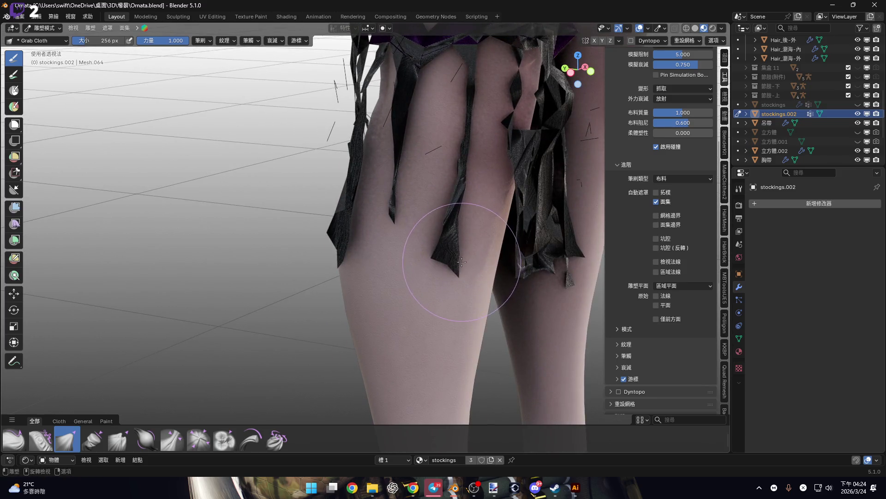
middle_drag(455, 256, 423, 235)
mouse_move(438, 214)
middle_down()
mouse_move(451, 234)
mouse_move(441, 240)
mouse_move(442, 195)
mouse_move(450, 214)
mouse_move(405, 217)
middle_up()
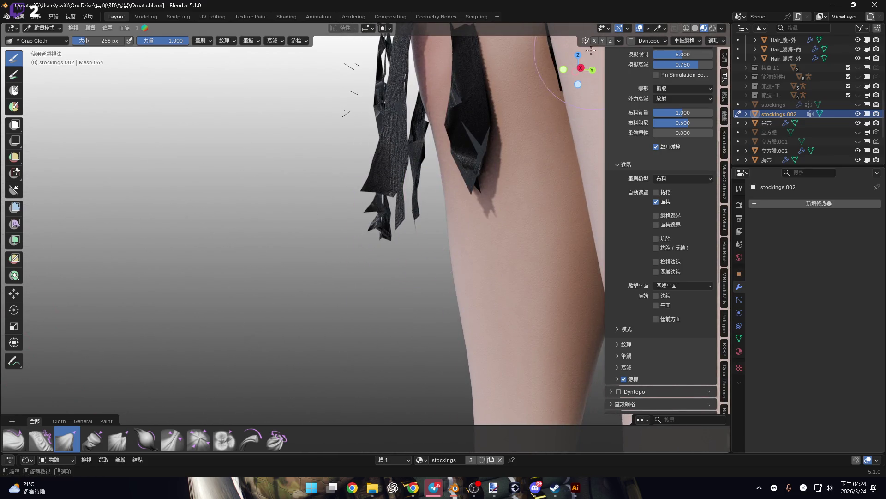
click(580, 67)
drag(402, 218, 429, 258)
drag(446, 326, 425, 317)
mouse_move(425, 317)
middle_down()
mouse_move(558, 129)
mouse_move(486, 219)
mouse_move(577, 79)
middle_up()
- Check the strips from left and front views, then enter Edit Mode on the band
click(575, 76)
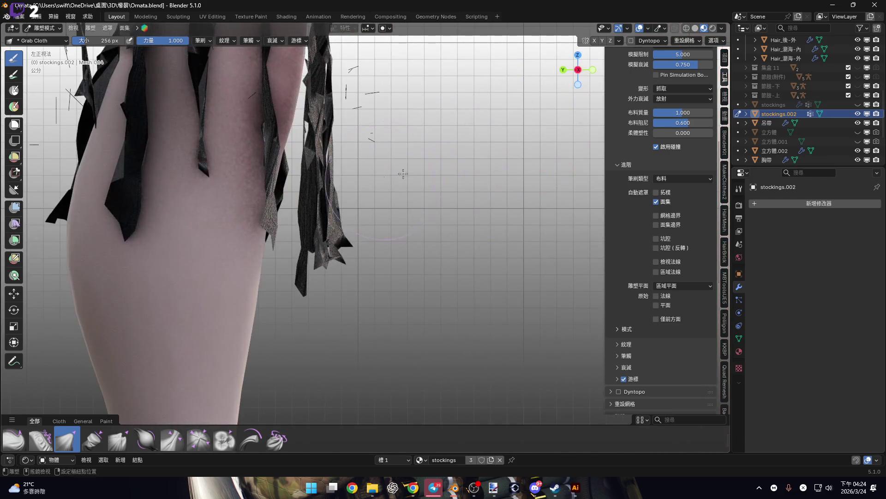
click(593, 70)
middle_drag(430, 197, 402, 315)
mouse_move(403, 201)
middle_down()
mouse_move(438, 173)
mouse_move(431, 198)
mouse_move(493, 186)
middle_up()
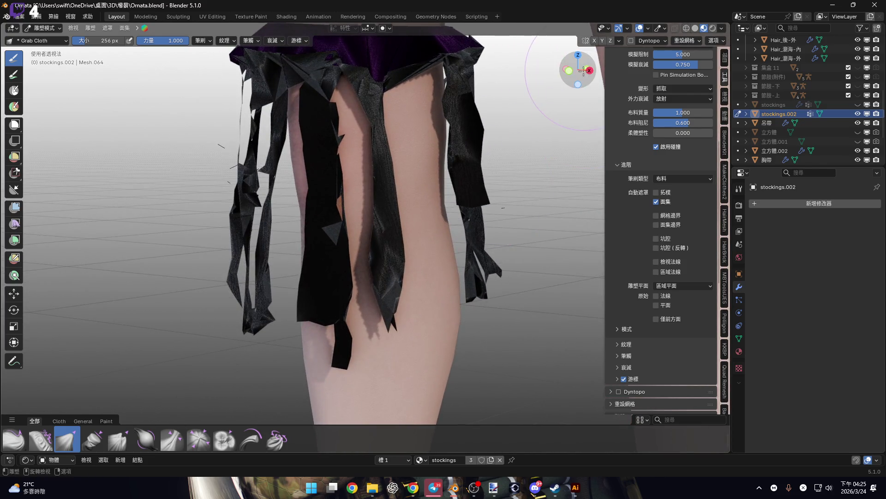
scroll(464, 180, up, 3)
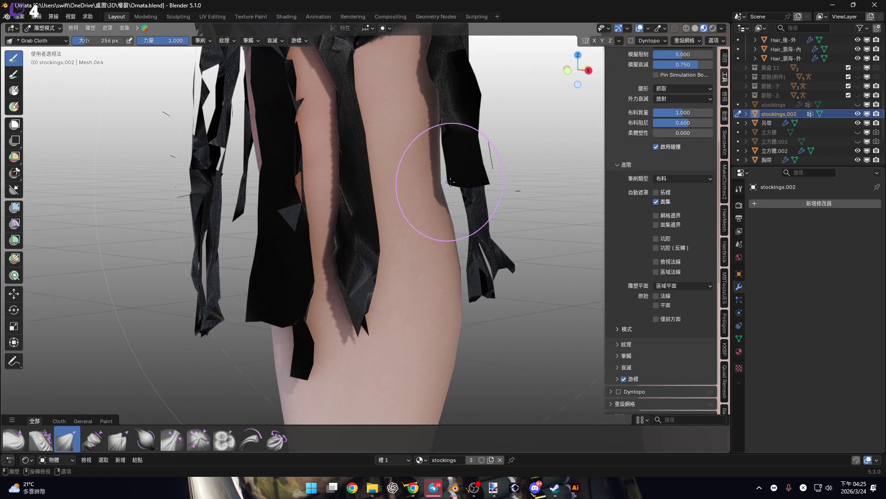
mouse_move(451, 181)
shift+middle_down()
mouse_move(425, 148)
mouse_move(425, 188)
mouse_move(497, 154)
shift+middle_up()
scroll(276, 185, up, 5)
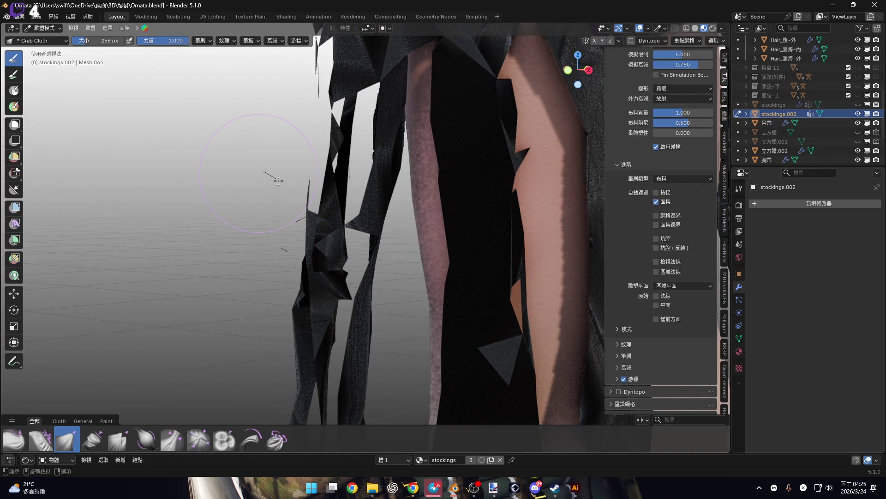
key(Tab)
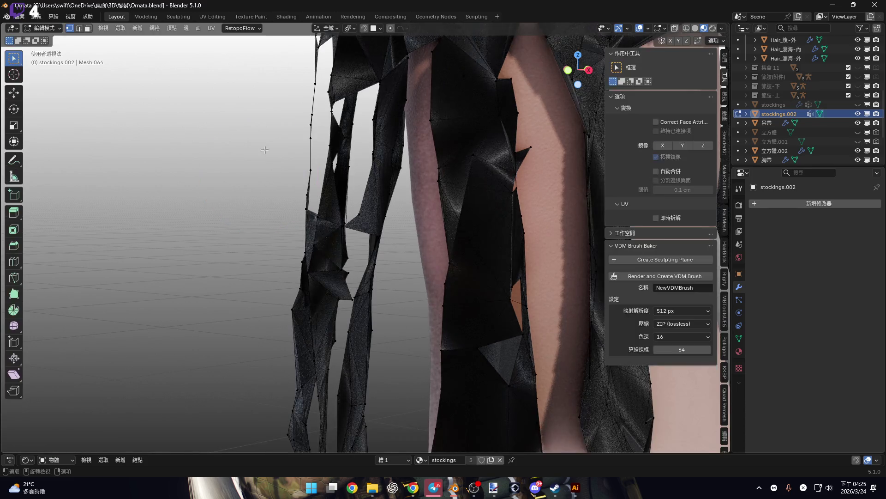
- Back in Sculpt Mode, shrink the brush to 150 px and pull the strips beside the thigh
scroll(323, 176, down, 3)
mouse_move(434, 166)
middle_down()
mouse_move(457, 157)
mouse_move(421, 148)
mouse_move(524, 160)
mouse_move(565, 183)
middle_up()
key(Tab)
scroll(346, 217, up, 5)
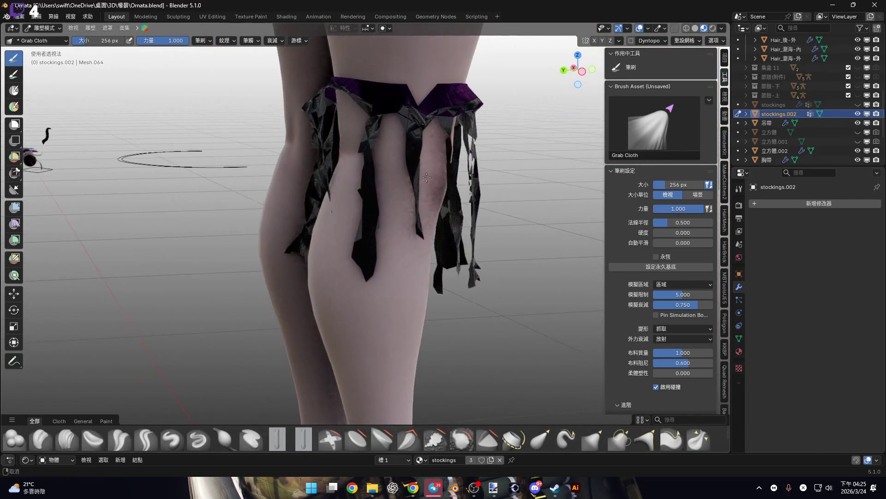
scroll(326, 216, up, 2)
key(bracketleft)
key(bracketleft)
key(bracketleft)
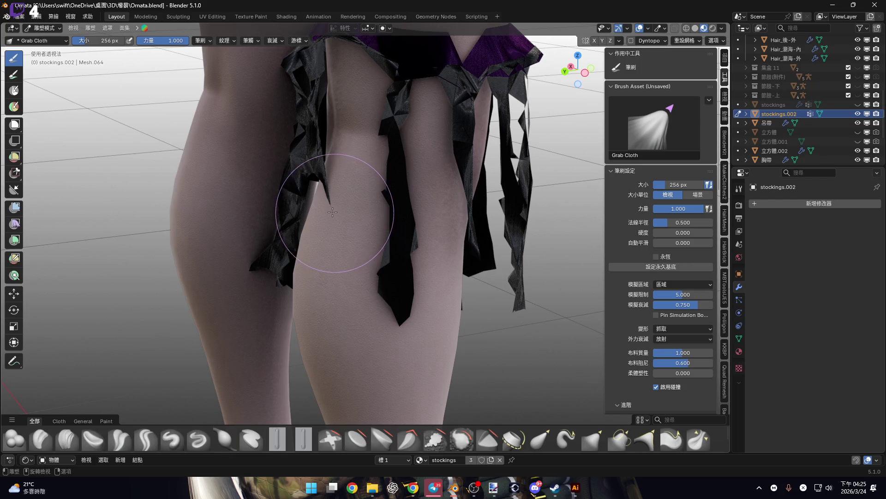
mouse_move(327, 197)
middle_down()
mouse_move(351, 208)
mouse_move(323, 205)
middle_up()
mouse_move(316, 198)
mouse_down()
mouse_move(313, 184)
mouse_move(307, 193)
mouse_up()
mouse_move(307, 193)
middle_down()
mouse_move(304, 183)
mouse_move(346, 193)
middle_up()
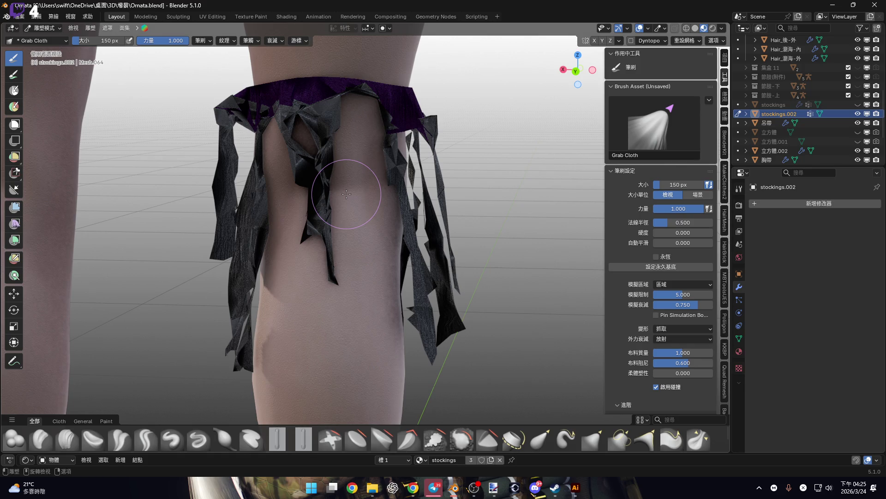
- In Edit Mode with edge select, select an edge on the band without applying any operation
middle_drag(376, 129, 356, 148)
scroll(305, 144, up, 3)
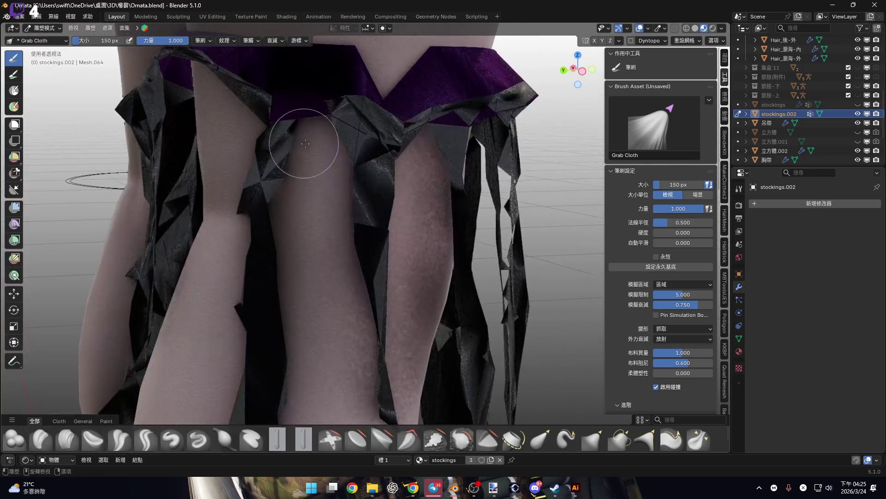
scroll(305, 143, up, 6)
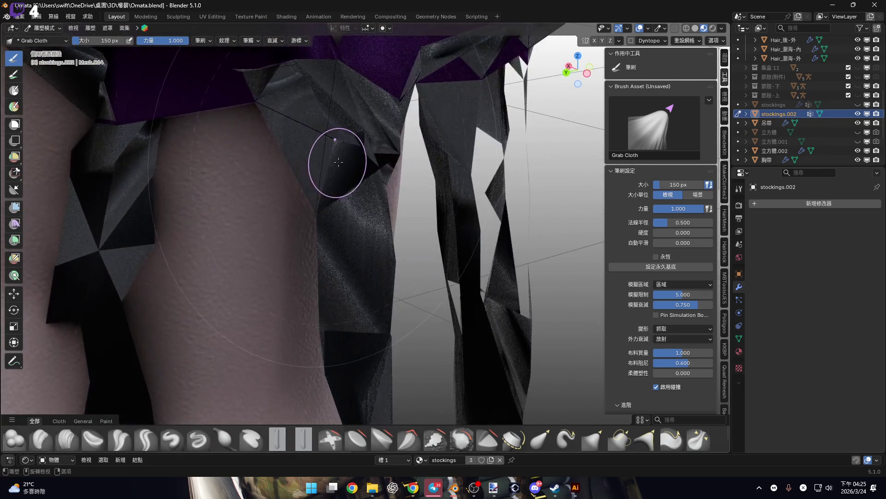
key(Tab)
mouse_move(353, 164)
middle_down()
mouse_move(358, 148)
mouse_move(344, 131)
mouse_move(257, 142)
mouse_move(198, 113)
mouse_move(291, 133)
middle_up()
key(2)
click(344, 151)
right_click(344, 151)
click(346, 161)
right_click(313, 163)
click(315, 164)
mouse_move(321, 164)
middle_down()
mouse_move(294, 140)
mouse_move(344, 155)
mouse_move(293, 159)
mouse_move(325, 194)
mouse_move(362, 198)
mouse_move(351, 233)
middle_up()
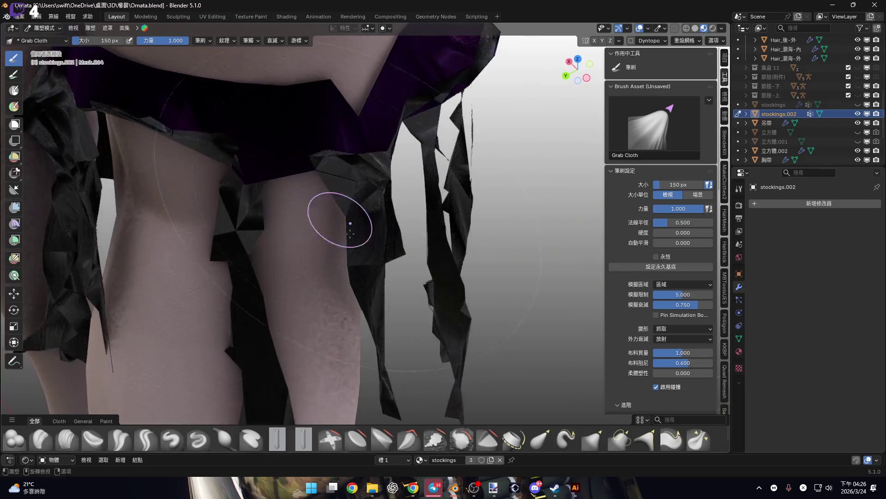
- With the Smooth brush at 216 px, smooth the band and strips where they meet the stocking
click(462, 439)
key(f)
click(359, 175)
mouse_move(358, 175)
mouse_down()
mouse_move(356, 165)
mouse_move(328, 163)
mouse_up()
middle_drag(327, 162, 336, 154)
mouse_move(336, 154)
mouse_down()
mouse_move(344, 176)
mouse_move(402, 142)
mouse_up()
middle_drag(402, 142, 275, 143)
drag(347, 123, 368, 194)
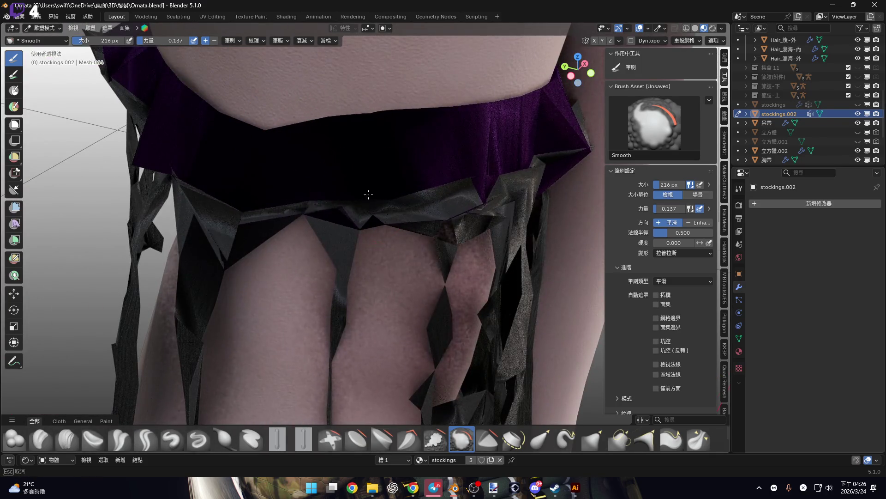
- Resize the Smooth sculpt brush to 252 px
middle_drag(368, 194, 253, 185)
mouse_move(401, 174)
middle_down()
mouse_move(300, 191)
mouse_move(316, 147)
middle_up()
key(f)
click(309, 193)
mouse_move(308, 192)
middle_down()
mouse_move(341, 138)
mouse_move(341, 172)
middle_up()
key(f)
click(337, 148)
- Enable Face Orientation in the Viewport Overlays to reveal back-facing garter strips
scroll(386, 150, down, 4)
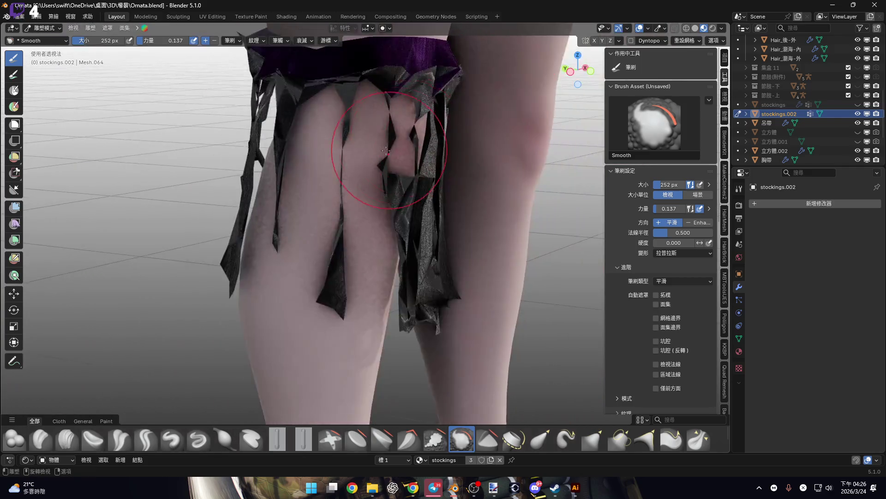
scroll(485, 109, up, 4)
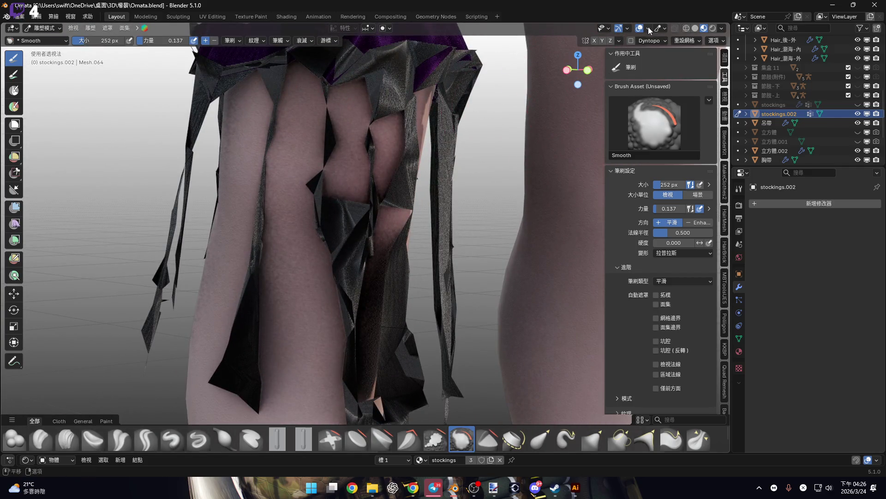
click(649, 29)
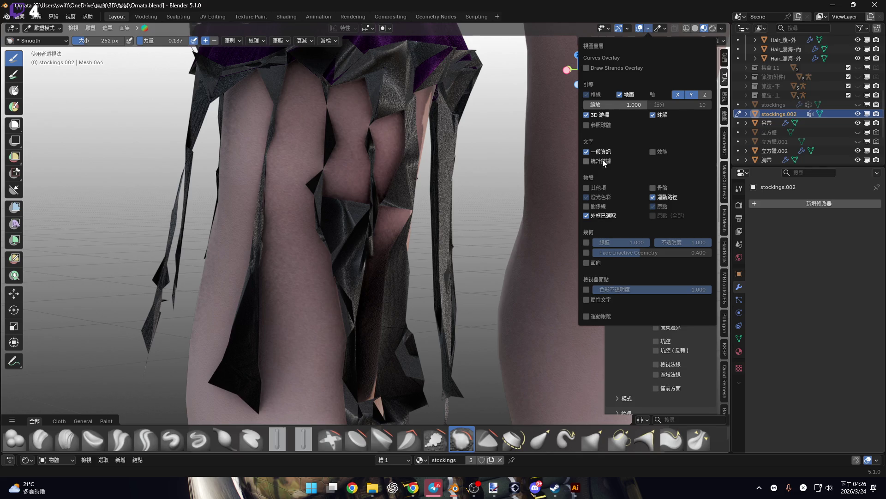
click(586, 262)
- Enter Edit Mode on the band and recalculate its normals outward
mouse_move(351, 193)
middle_down()
mouse_move(295, 149)
mouse_move(372, 182)
middle_up()
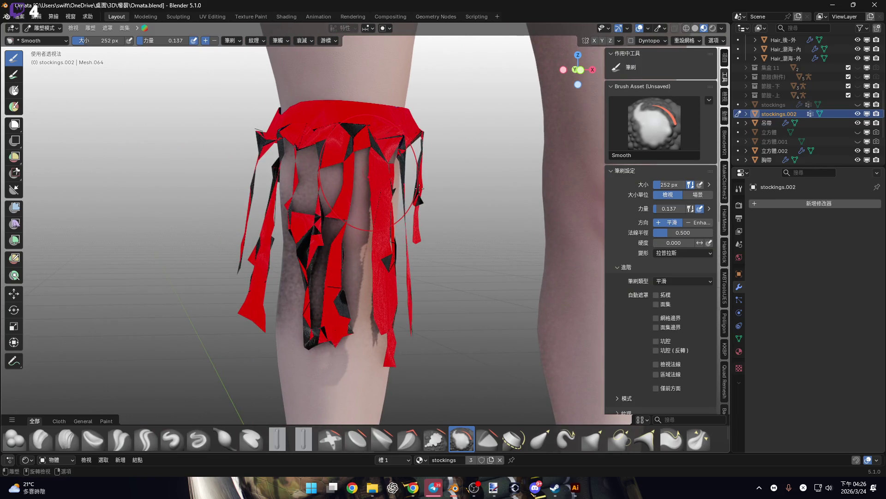
key(Tab)
middle_drag(419, 189, 442, 198)
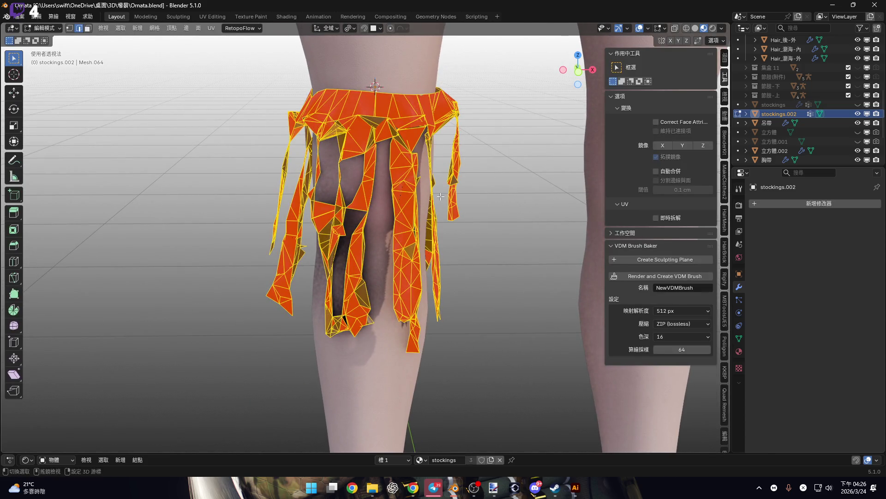
key(shift+n)
- Select the band's top waistband faces, circle-deselecting the fringe faces below
key(alt+a)
mouse_move(444, 179)
middle_down()
mouse_move(371, 180)
mouse_move(429, 136)
mouse_move(477, 115)
mouse_move(450, 163)
mouse_move(396, 144)
mouse_move(438, 149)
mouse_move(397, 152)
mouse_move(379, 196)
mouse_move(415, 218)
middle_up()
key(3)
alt+click(367, 154)
alt+shift+click(450, 164)
alt+shift+click(416, 154)
key(ctrl+l)
scroll(248, 340, down, 2)
key(c)
scroll(243, 342, down, 3)
mouse_move(258, 351)
middle_down()
mouse_move(309, 257)
mouse_move(316, 276)
mouse_move(420, 317)
middle_up()
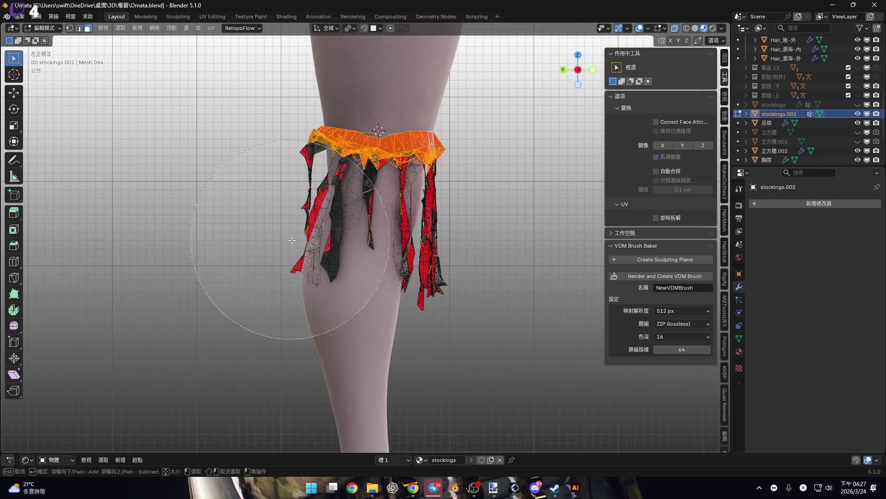
middle_drag(398, 260, 455, 273)
key(Escape)
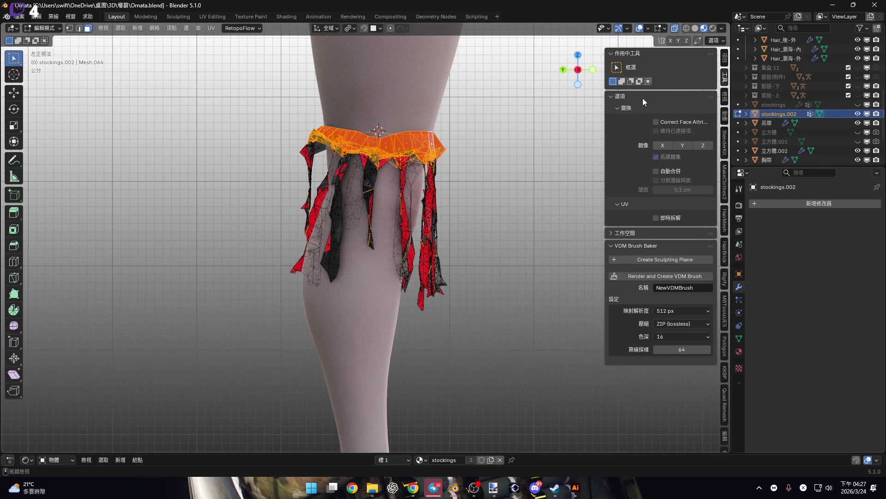
- Turn off see-through, frame the top band, and recalculate its normals with Inside checked
click(677, 31)
key(KP_Decimal)
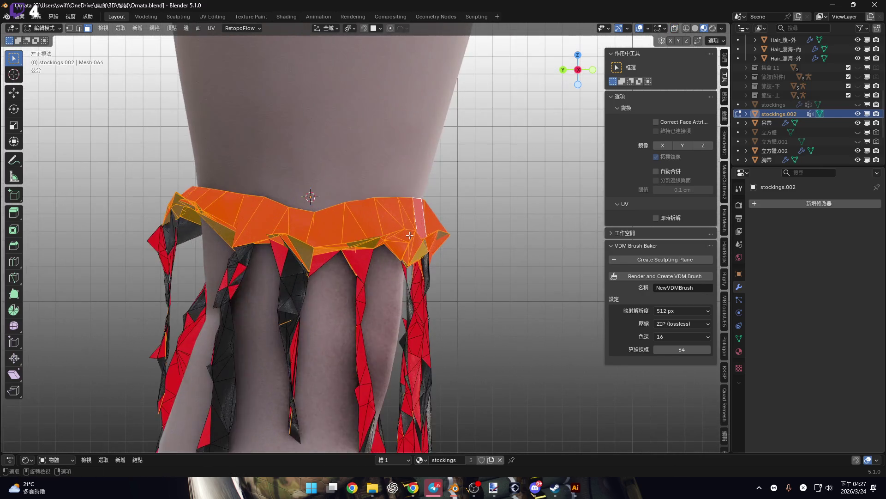
key(shift+n)
click(86, 442)
- Deselect the top band and orbit to a front view of the garter
middle_drag(259, 323, 332, 267)
scroll(332, 267, down, 2)
click(138, 258)
middle_drag(138, 258, 283, 205)
scroll(282, 205, down, 3)
key(ctrl+Tab)
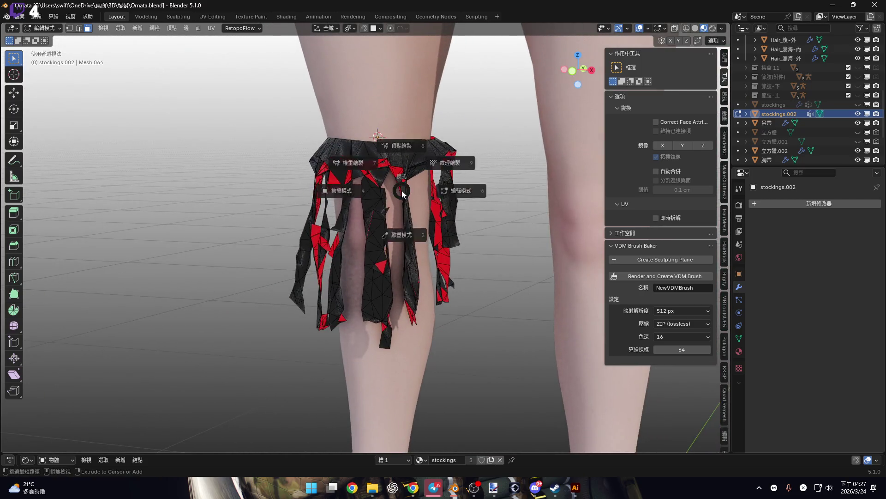
- Return to Object Mode and uncheck Face Orientation in the Viewport Overlays
key(4)
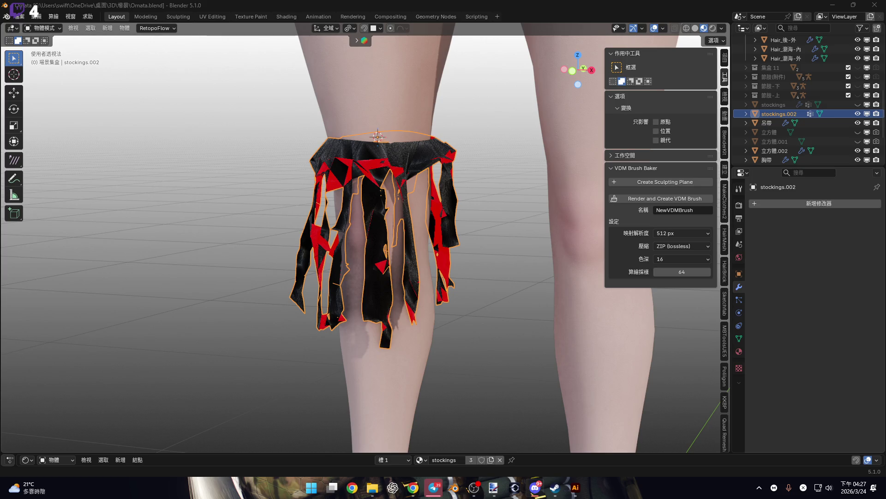
click(664, 27)
click(601, 254)
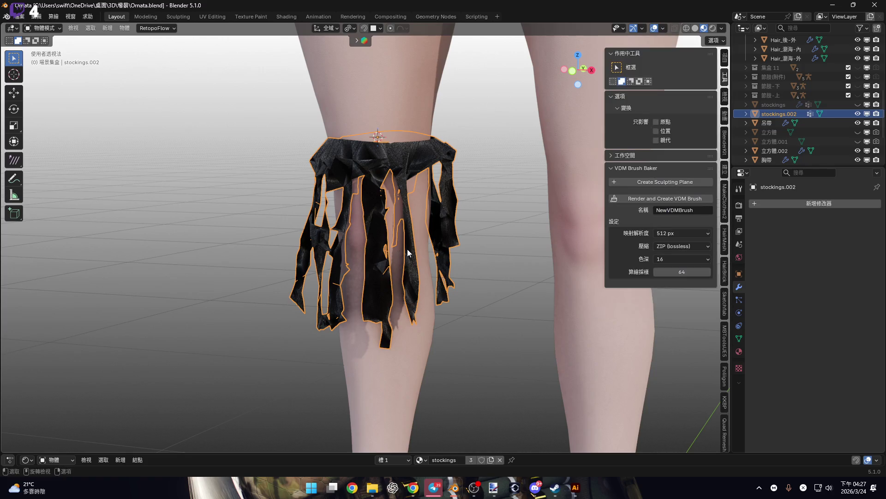
middle_drag(407, 249, 420, 247)
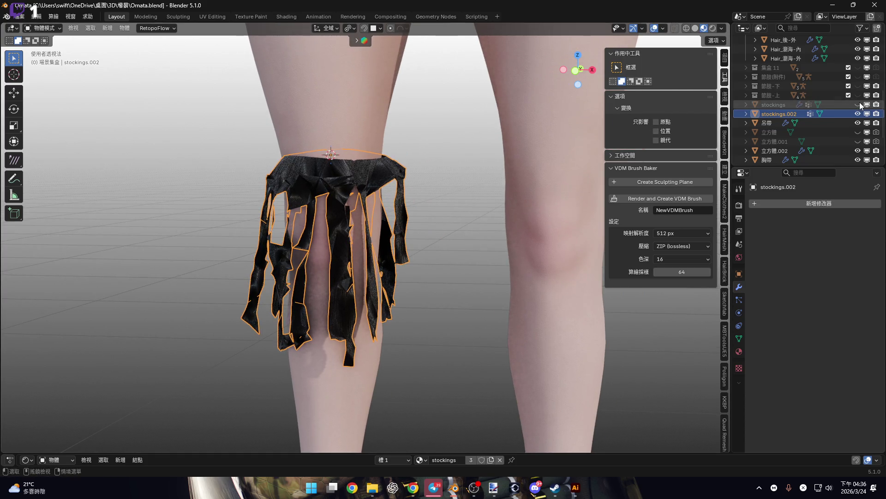
- Unhide 'stockings', view the band from the front, and put stockings.002 into Sculpt Mode
click(859, 105)
scroll(457, 183, up, 3)
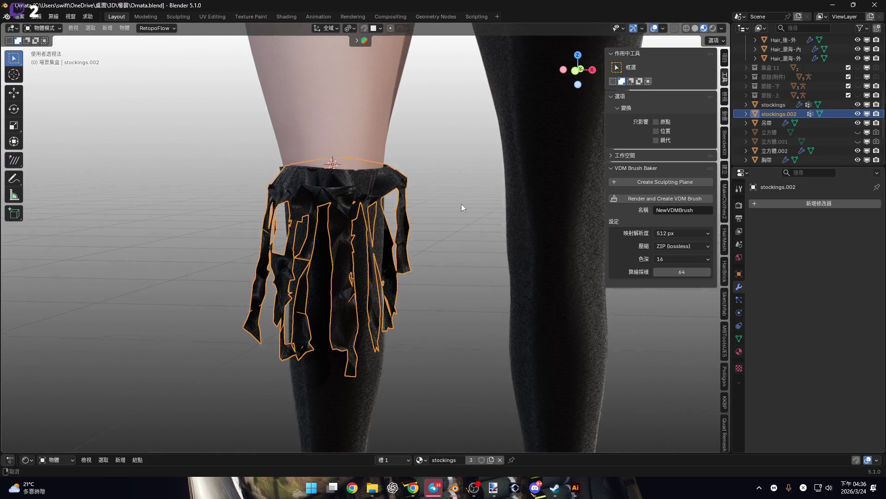
click(575, 70)
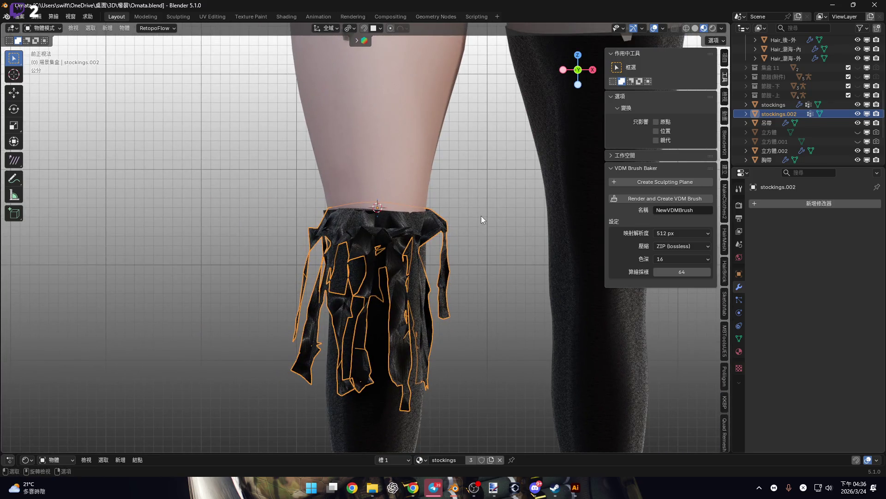
mouse_move(482, 206)
middle_down()
mouse_move(417, 225)
mouse_move(482, 236)
mouse_move(414, 234)
mouse_move(434, 232)
mouse_move(424, 246)
mouse_move(447, 268)
mouse_move(416, 258)
middle_up()
scroll(424, 245, up, 3)
key(ctrl+Tab)
click(447, 267)
- With the Elastic Grab brush, pull the band's top edge and purple edge into shape
click(541, 439)
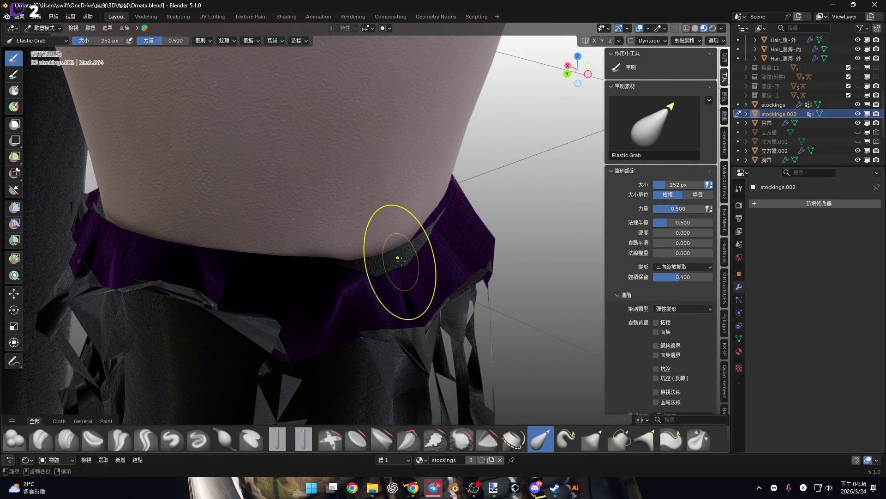
mouse_move(415, 257)
middle_down()
mouse_move(425, 257)
mouse_move(360, 237)
mouse_move(435, 253)
mouse_move(416, 247)
middle_up()
drag(415, 247, 413, 243)
mouse_move(413, 243)
middle_down()
mouse_move(411, 212)
mouse_move(387, 229)
mouse_move(406, 247)
mouse_move(415, 237)
middle_up()
scroll(396, 227, up, 3)
scroll(422, 234, up, 3)
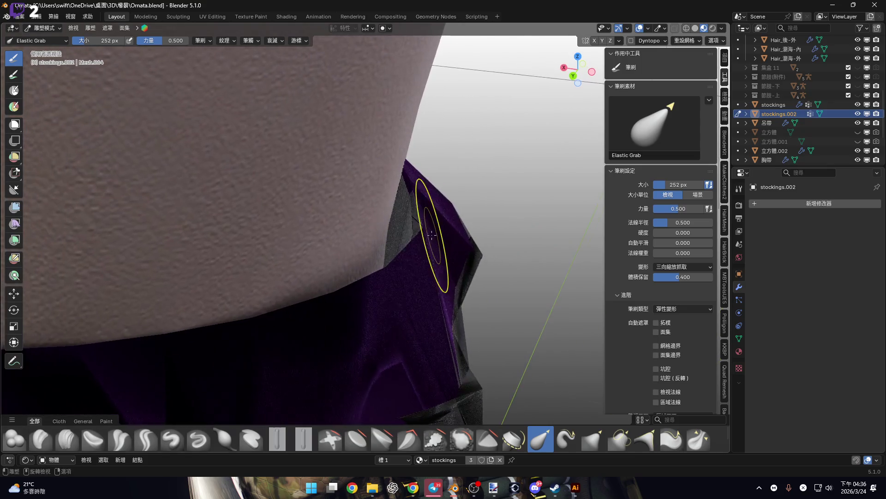
mouse_move(423, 234)
mouse_down()
mouse_move(393, 245)
mouse_move(390, 259)
mouse_move(406, 287)
mouse_up()
scroll(406, 287, down, 4)
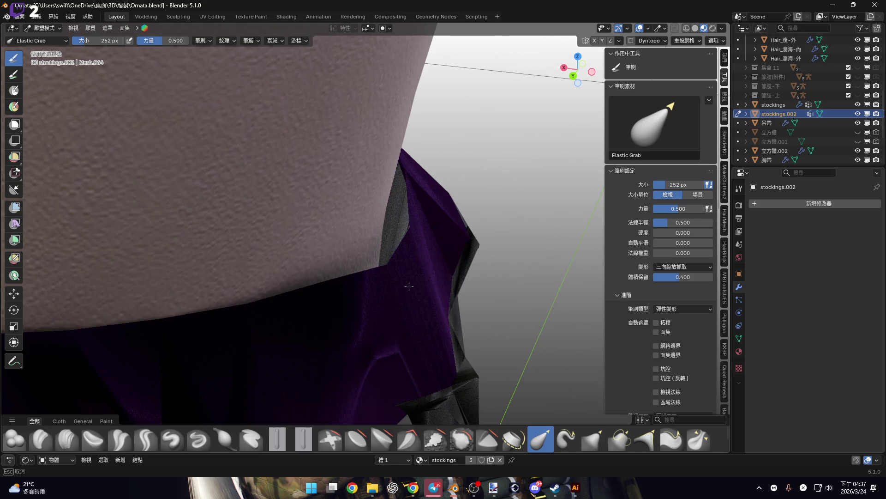
mouse_move(366, 247)
middle_down()
mouse_move(316, 253)
mouse_move(458, 263)
middle_up()
scroll(429, 234, up, 1)
- Reshape the band's corner and pull the thigh band's edge snug
mouse_move(428, 233)
mouse_down()
mouse_move(445, 246)
mouse_move(436, 253)
mouse_up()
middle_drag(437, 253, 413, 247)
mouse_move(414, 247)
mouse_down()
mouse_move(425, 241)
mouse_move(415, 267)
mouse_up()
scroll(415, 267, down, 3)
middle_drag(415, 266, 414, 240)
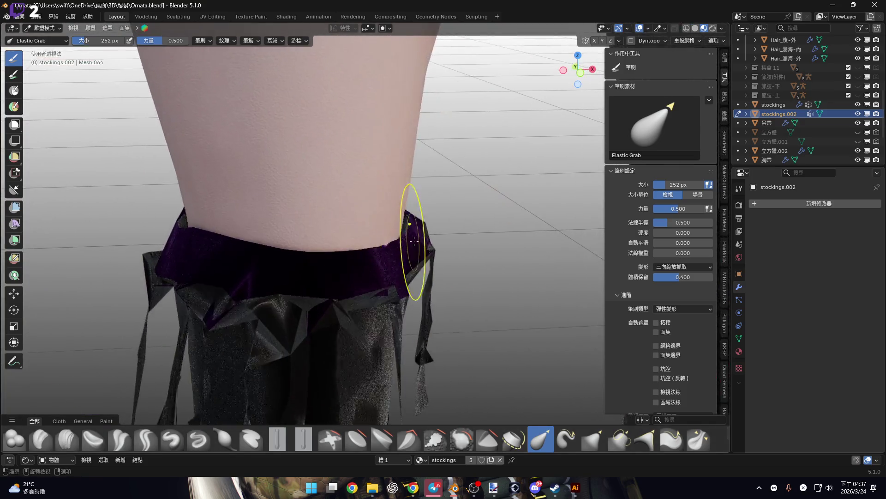
scroll(414, 240, up, 5)
drag(366, 267, 402, 286)
mouse_move(402, 286)
middle_down()
mouse_move(416, 234)
mouse_move(346, 249)
mouse_move(336, 237)
mouse_move(313, 272)
mouse_move(336, 241)
mouse_move(370, 238)
middle_up()
- Pull the band mesh leftward so it wraps around the thigh
mouse_move(570, 224)
middle_down()
mouse_move(342, 230)
mouse_move(376, 232)
mouse_move(363, 238)
middle_up()
mouse_move(381, 224)
mouse_down()
mouse_move(363, 232)
mouse_move(386, 188)
mouse_up()
mouse_move(386, 188)
middle_down()
mouse_move(402, 247)
mouse_move(405, 204)
mouse_move(356, 231)
mouse_move(376, 208)
middle_up()
scroll(356, 231, down, 3)
middle_drag(308, 206, 314, 222)
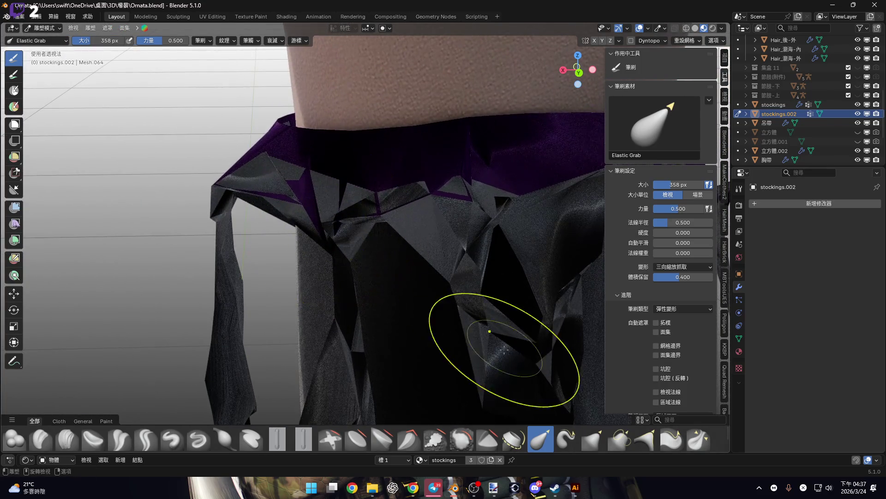
key(shift+s)
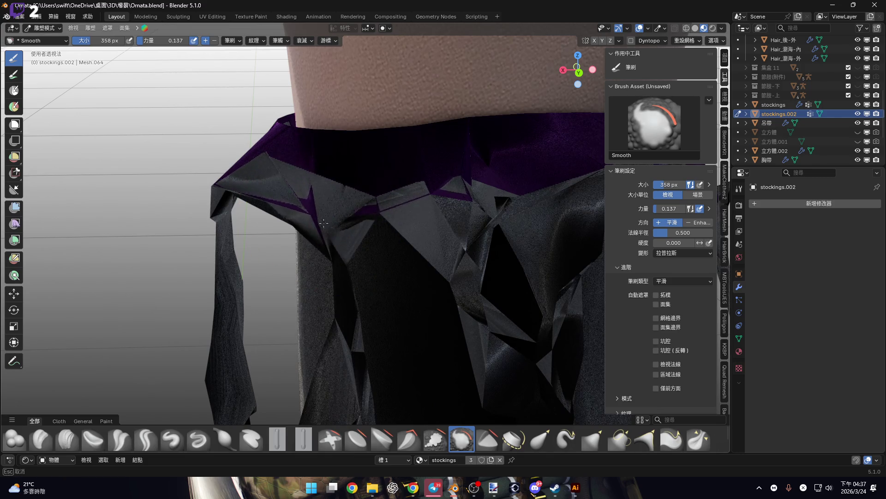
- Smooth the band's folds, shrink the Smooth brush to 234 px, and enter Edit Mode
middle_drag(356, 216, 370, 210)
middle_drag(321, 235, 353, 217)
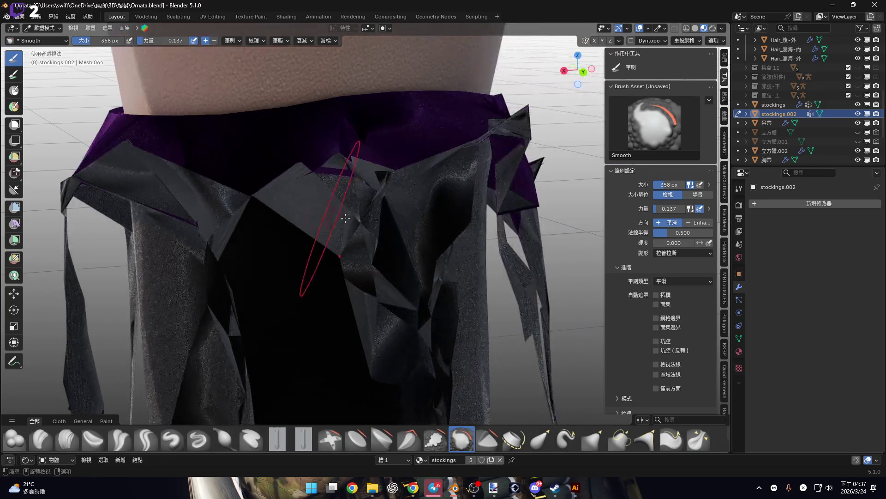
scroll(354, 217, down, 2)
scroll(358, 210, up, 5)
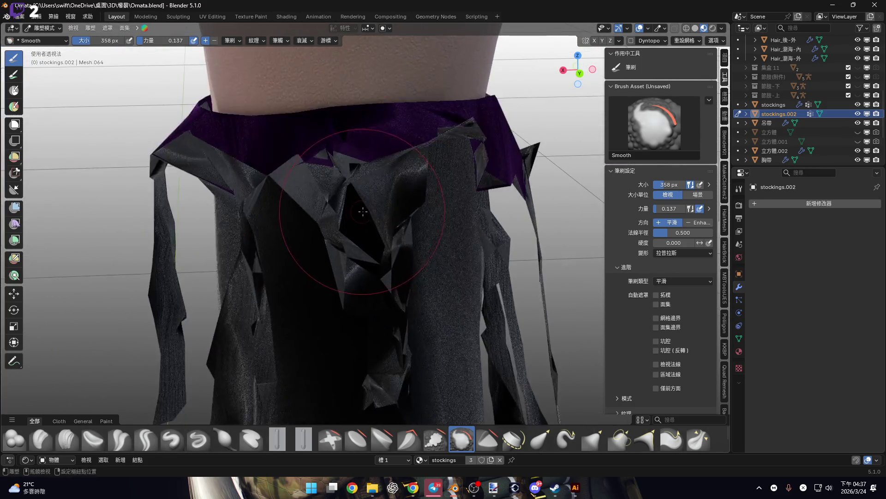
mouse_move(349, 200)
middle_down()
mouse_move(346, 184)
mouse_move(326, 180)
mouse_move(312, 192)
mouse_move(383, 177)
mouse_move(372, 192)
mouse_move(415, 240)
mouse_move(422, 215)
middle_up()
key(bracketleft)
key(bracketleft)
key(bracketleft)
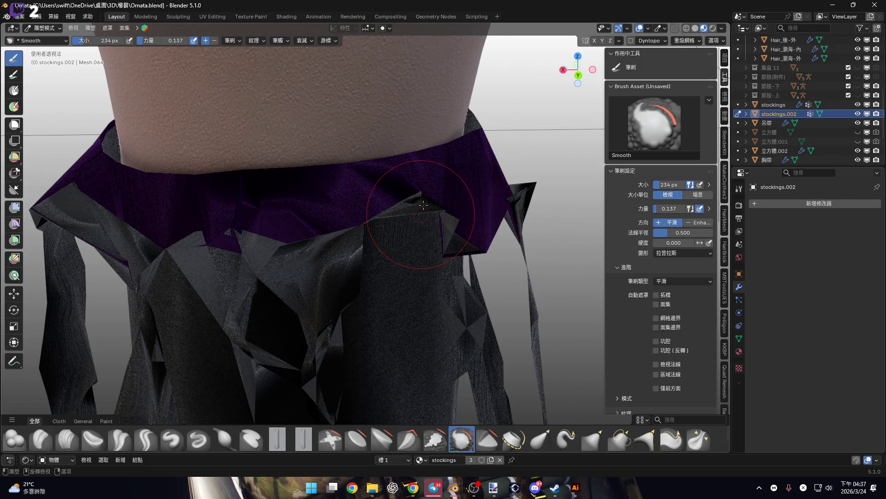
key(Tab)
mouse_move(426, 197)
middle_down()
mouse_move(415, 194)
mouse_move(411, 154)
mouse_move(481, 212)
middle_up()
- In vertex mode, select the spike vertices at the band corner and merge them At Center
key(1)
key(ctrl+KP_Add)
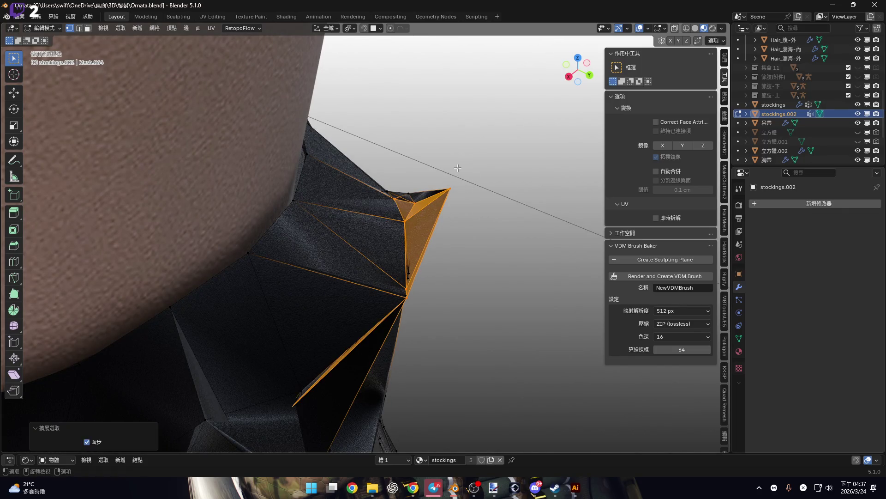
click(458, 168)
right_click(477, 192)
key(Escape)
mouse_move(477, 193)
middle_down()
mouse_move(407, 209)
mouse_move(389, 198)
mouse_move(326, 198)
mouse_move(403, 236)
middle_up()
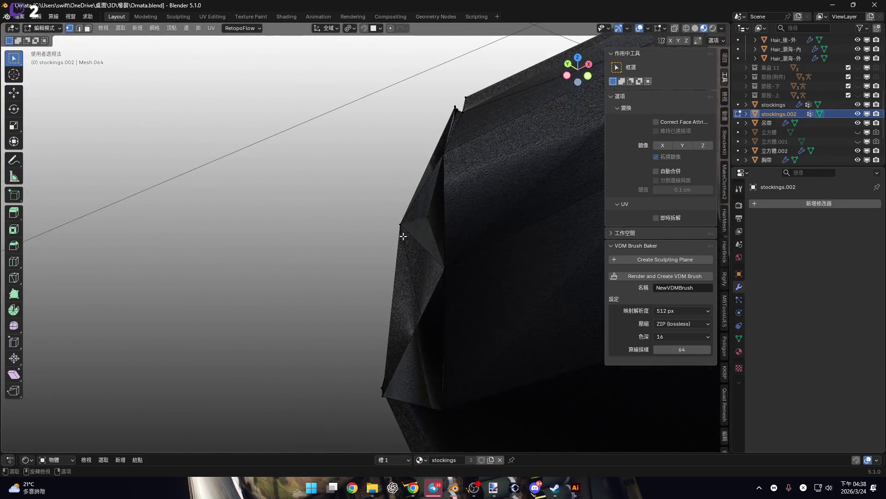
click(404, 238)
mouse_move(407, 239)
middle_down()
mouse_move(527, 212)
mouse_move(445, 283)
mouse_move(504, 274)
mouse_move(320, 260)
middle_up()
key(n)
key(n)
key(n)
key(m)
click(433, 225)
- Delete the stray edges along the band's lower rim
mouse_move(465, 247)
middle_down()
mouse_move(600, 206)
mouse_move(475, 267)
mouse_move(404, 250)
mouse_move(376, 262)
mouse_move(403, 257)
mouse_move(353, 311)
mouse_move(368, 263)
middle_up()
key(x)
click(482, 273)
scroll(388, 329, down, 3)
scroll(368, 263, up, 6)
mouse_move(438, 258)
middle_down()
mouse_move(451, 283)
mouse_move(372, 291)
mouse_move(407, 314)
mouse_move(397, 241)
mouse_move(411, 289)
mouse_move(427, 299)
mouse_move(360, 279)
middle_up()
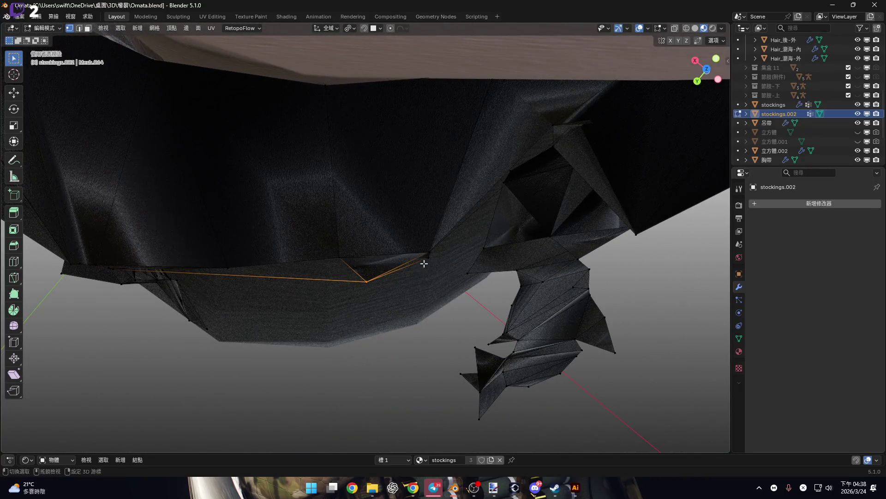
click(442, 273)
key(ctrl+z)
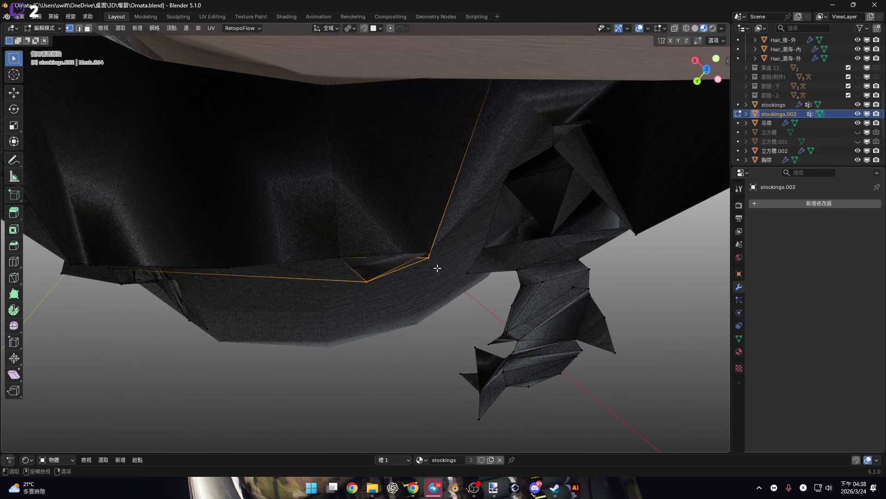
key(x)
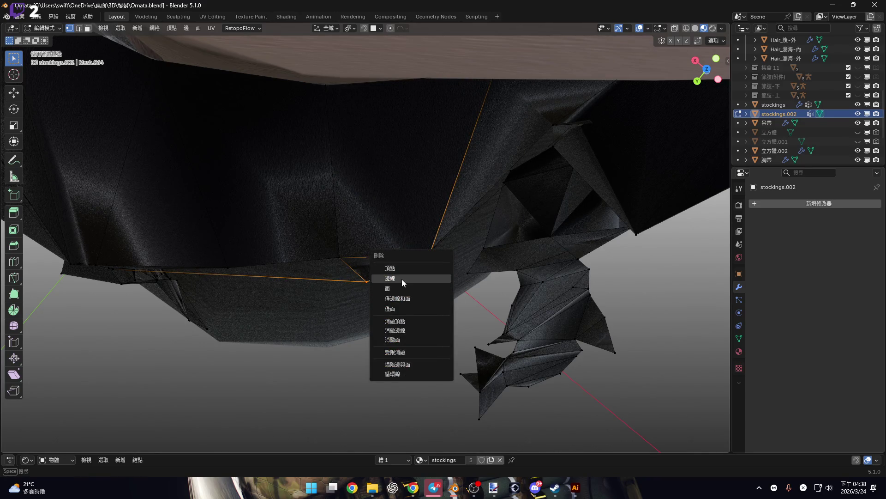
click(402, 279)
scroll(370, 303, up, 4)
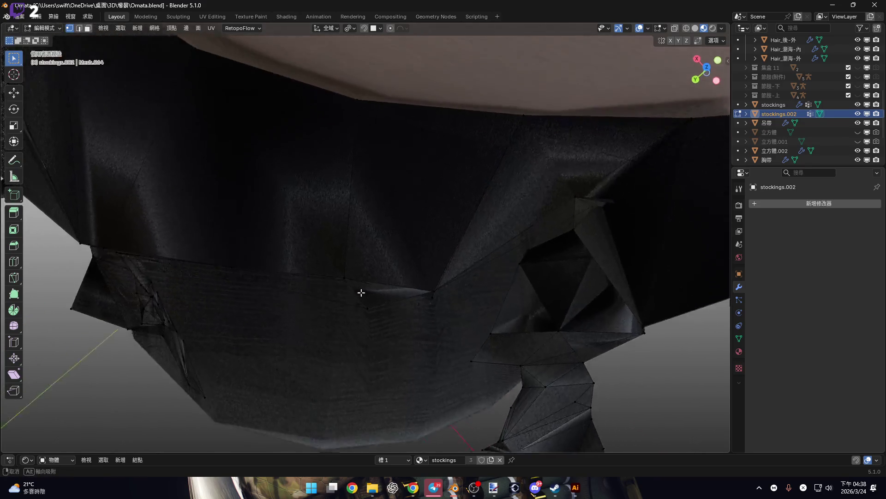
click(378, 318)
- In face mode, select and delete the large stray face on the band
mouse_move(395, 287)
middle_down()
mouse_move(372, 221)
mouse_move(378, 168)
mouse_move(362, 200)
mouse_move(430, 303)
mouse_move(447, 352)
mouse_move(413, 257)
mouse_move(421, 318)
middle_up()
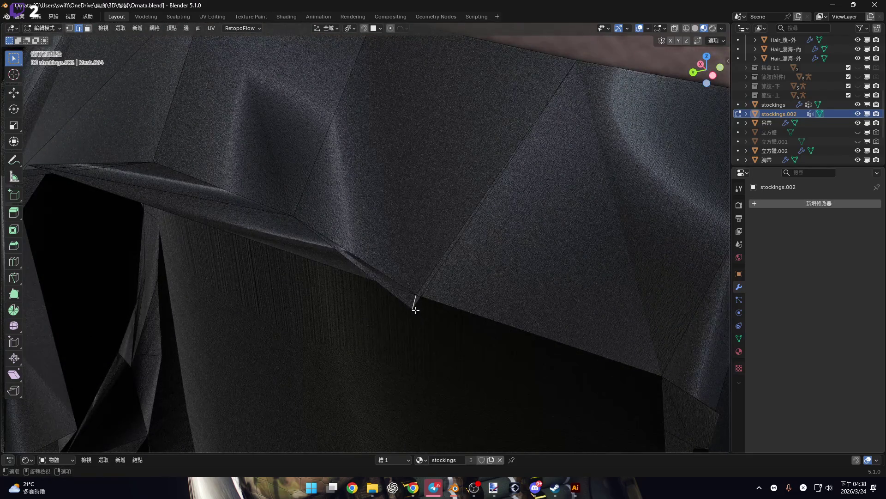
key(3)
click(412, 305)
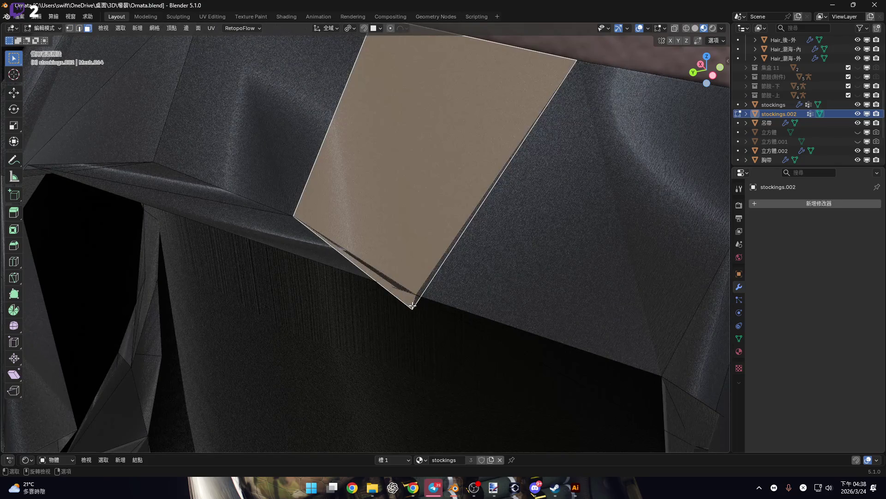
key(x)
click(422, 317)
mouse_move(421, 263)
middle_down()
mouse_move(428, 289)
mouse_move(423, 283)
mouse_move(518, 259)
mouse_move(513, 231)
mouse_move(491, 230)
mouse_move(400, 289)
mouse_move(420, 302)
middle_up()
key(ctrl+z)
key(ctrl+shift+z)
click(419, 287)
key(ctrl+z)
key(ctrl+z)
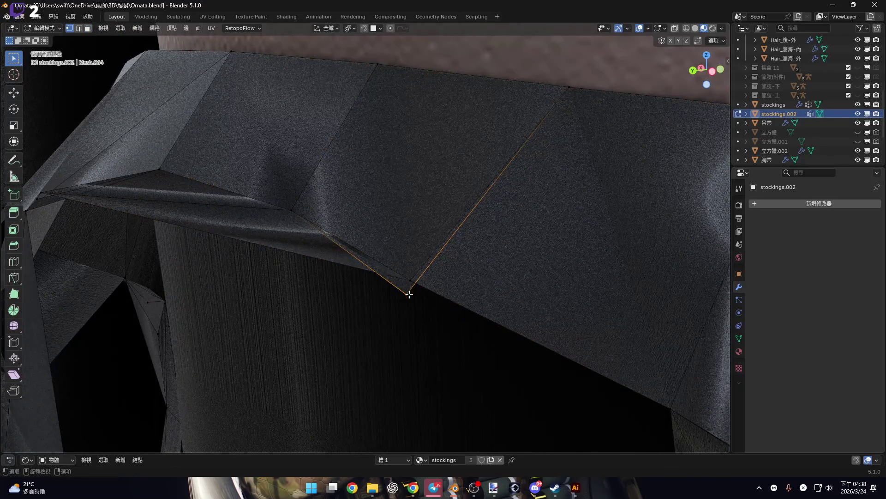
- Merge loose vertex pairs at the band corner into the last-selected vertex
key(n)
key(n)
key(m)
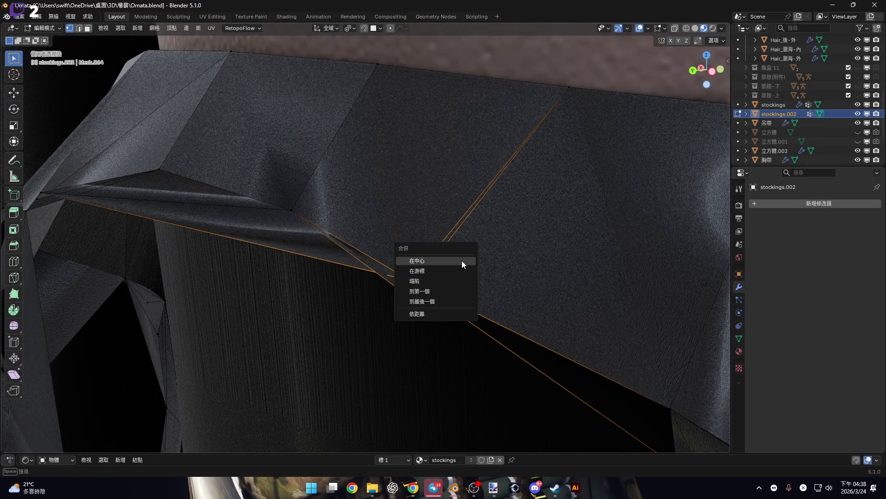
click(463, 298)
mouse_move(425, 253)
middle_down()
mouse_move(511, 247)
mouse_move(499, 208)
mouse_move(516, 194)
mouse_move(336, 206)
mouse_move(402, 186)
mouse_move(356, 199)
mouse_move(348, 189)
mouse_move(362, 174)
mouse_move(368, 183)
middle_up()
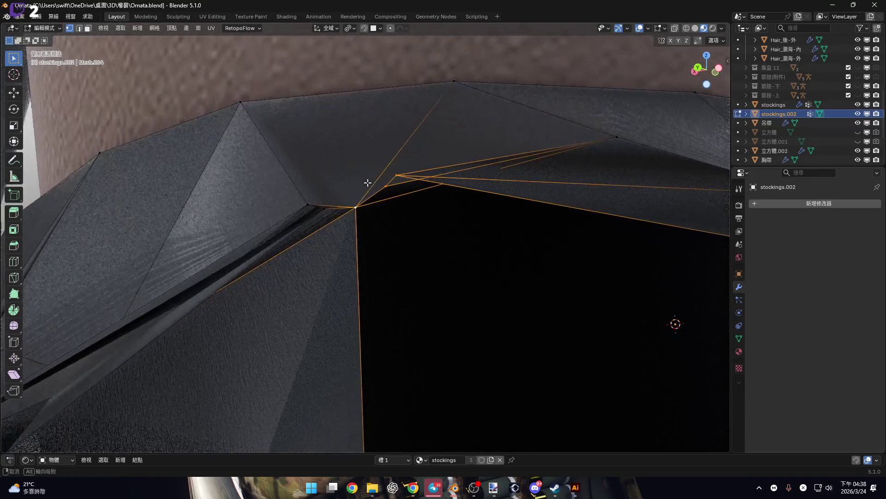
click(368, 182)
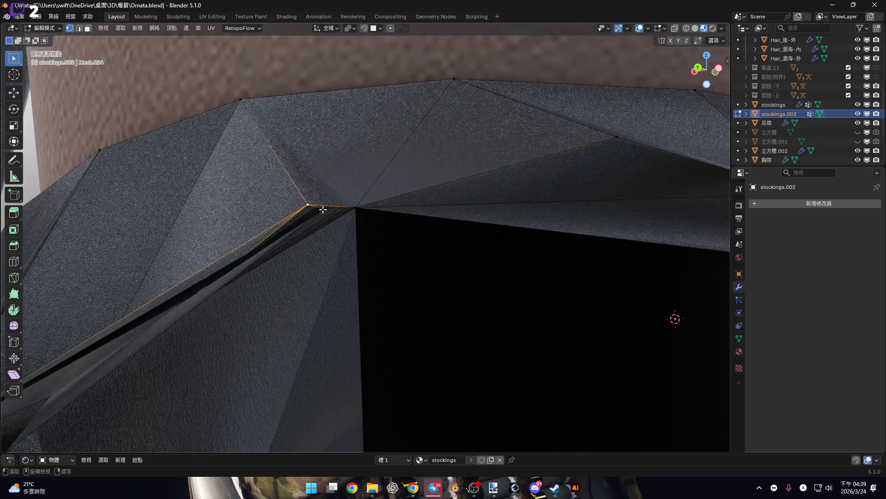
mouse_move(384, 192)
middle_down()
mouse_move(374, 199)
mouse_move(459, 192)
mouse_move(402, 184)
mouse_move(289, 194)
mouse_move(411, 221)
mouse_move(417, 227)
mouse_move(393, 266)
middle_up()
- Merge the band's overlapping vertices by distance at 0.1 cm instead of collapsing them
key(m)
click(392, 262)
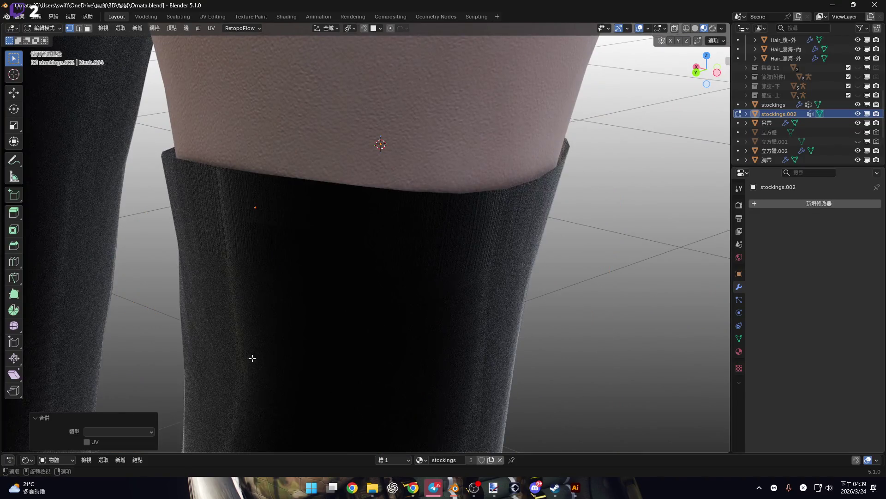
key(ctrl+z)
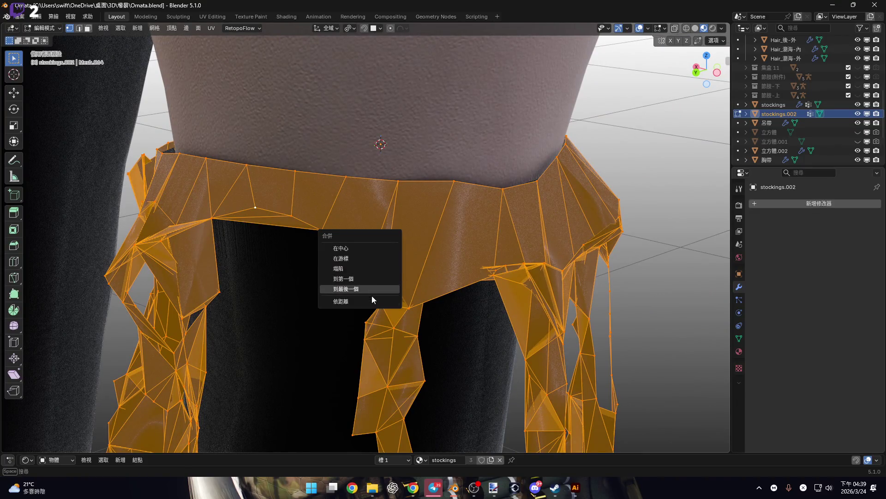
click(372, 301)
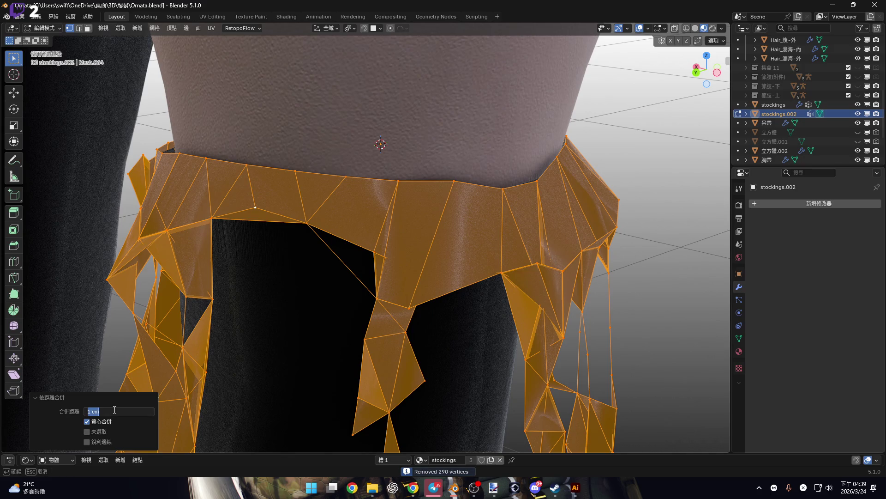
text(0.1)
key(Return)
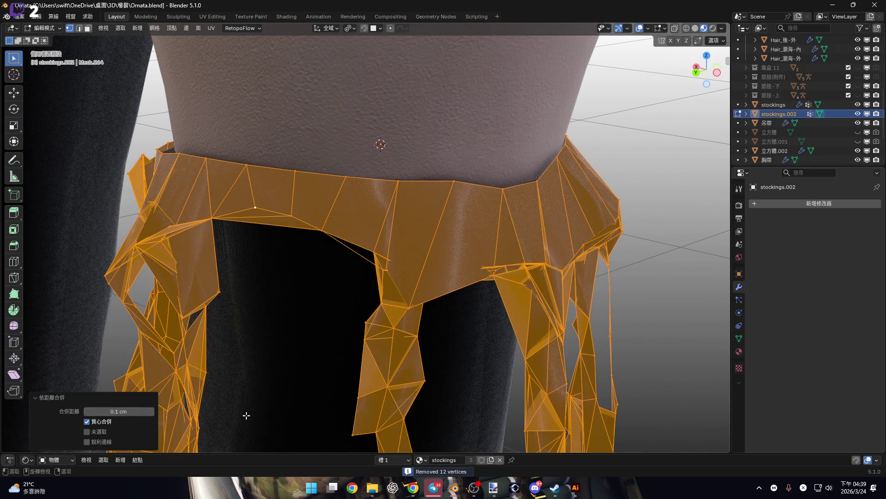
scroll(351, 313, down, 3)
scroll(316, 283, up, 8)
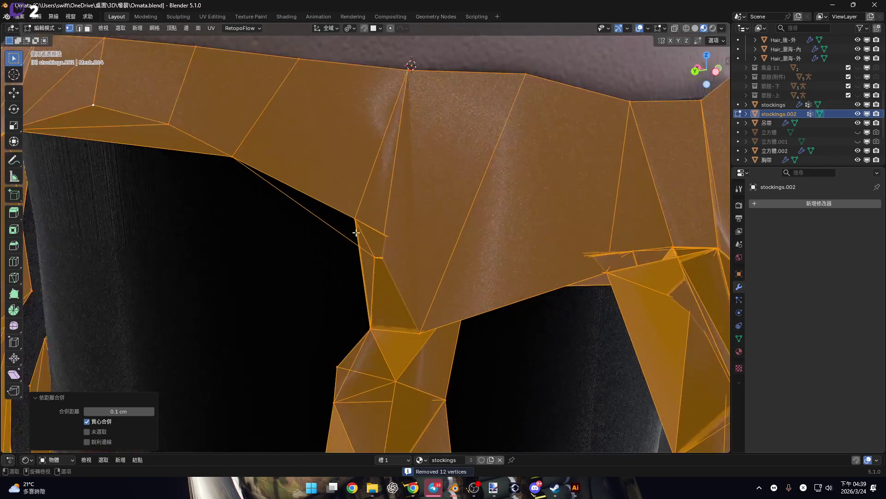
- Delete the stray edge along the band's border in edge mode
key(2)
click(357, 240)
scroll(358, 254, up, 3)
key(x)
click(357, 251)
mouse_move(357, 250)
middle_down()
mouse_move(400, 231)
mouse_move(456, 223)
mouse_move(354, 245)
mouse_move(354, 289)
mouse_move(378, 264)
mouse_move(500, 252)
mouse_move(420, 206)
mouse_move(512, 267)
mouse_move(411, 237)
mouse_move(405, 178)
mouse_move(403, 222)
mouse_move(303, 235)
mouse_move(340, 240)
mouse_move(328, 253)
mouse_move(347, 266)
middle_up()
- Grab stray vertices of the torn band and move them back into place
mouse_move(346, 184)
middle_down()
mouse_move(351, 217)
mouse_move(342, 231)
middle_up()
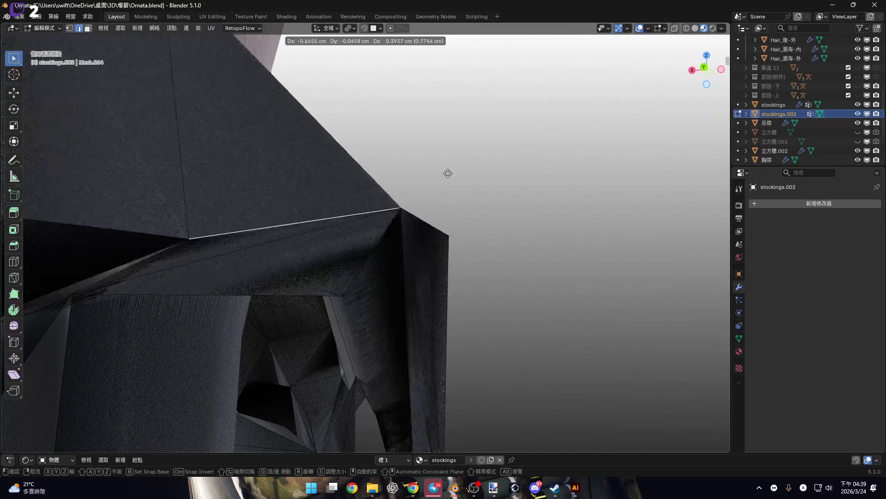
click(406, 237)
mouse_move(405, 237)
middle_down()
mouse_move(281, 291)
mouse_move(359, 229)
mouse_move(463, 176)
mouse_move(498, 198)
middle_up()
key(g)
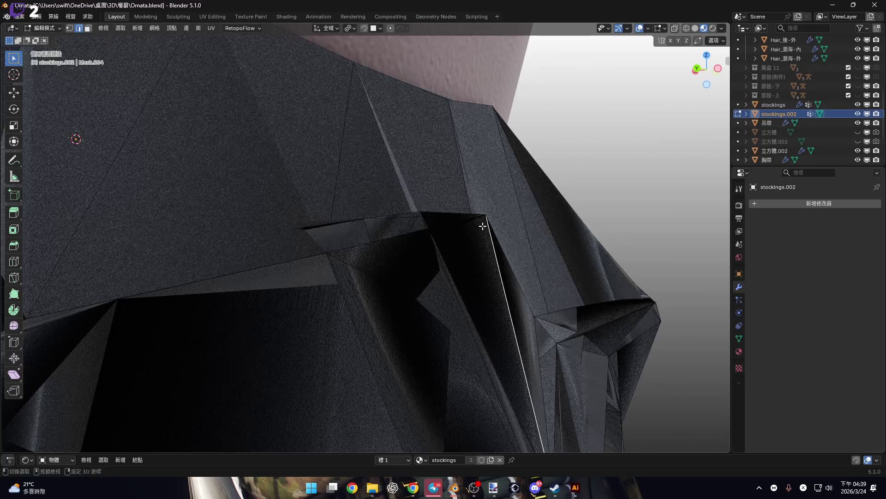
middle_drag(480, 236, 503, 164)
key(g)
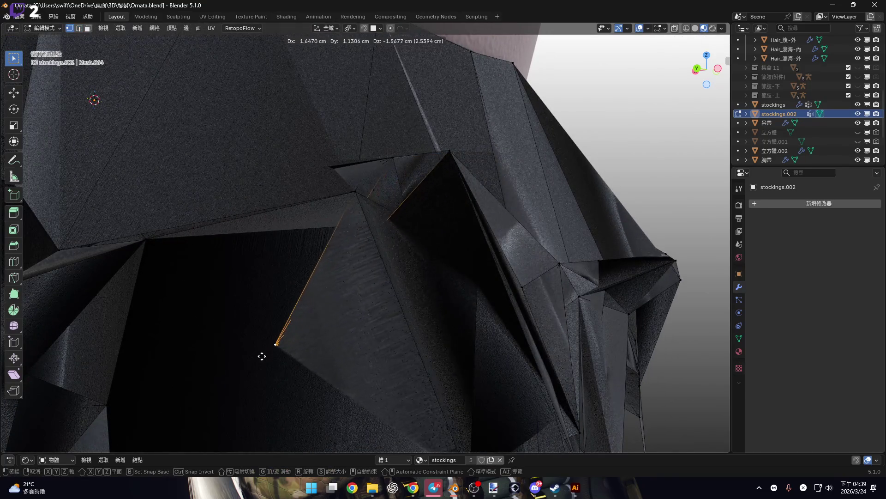
right_click(481, 223)
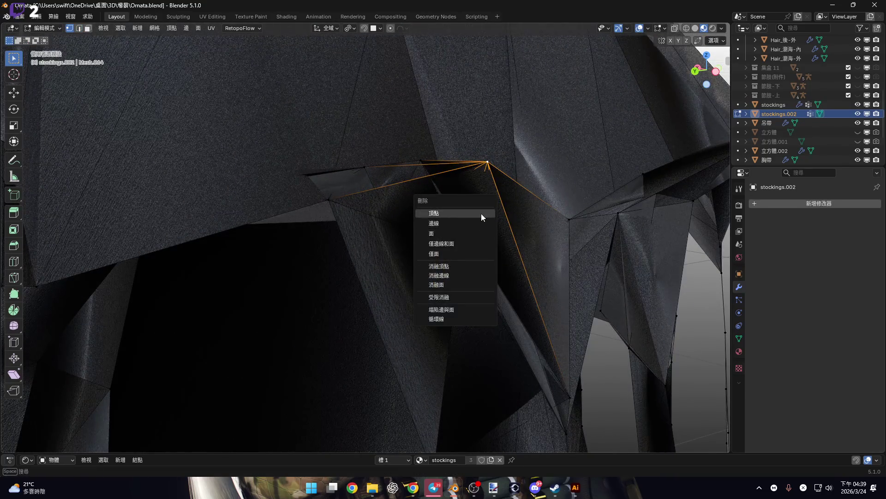
click(481, 213)
- Merge the selected spike vertices At Last into the last-selected vertex
mouse_move(476, 214)
middle_down()
mouse_move(421, 224)
mouse_move(463, 211)
mouse_move(447, 185)
mouse_move(417, 185)
middle_up()
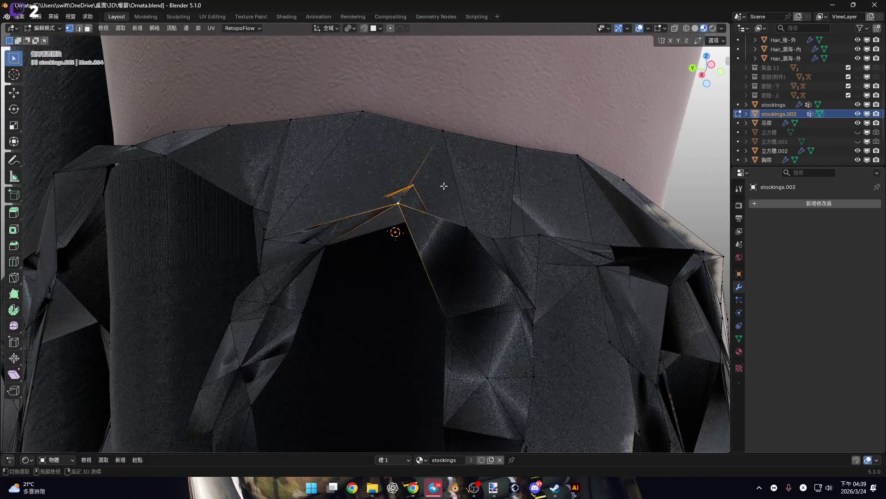
mouse_move(408, 196)
middle_down()
mouse_move(469, 192)
mouse_move(459, 200)
mouse_move(422, 180)
mouse_move(359, 189)
mouse_move(362, 111)
mouse_move(388, 125)
mouse_move(427, 123)
mouse_move(397, 138)
middle_up()
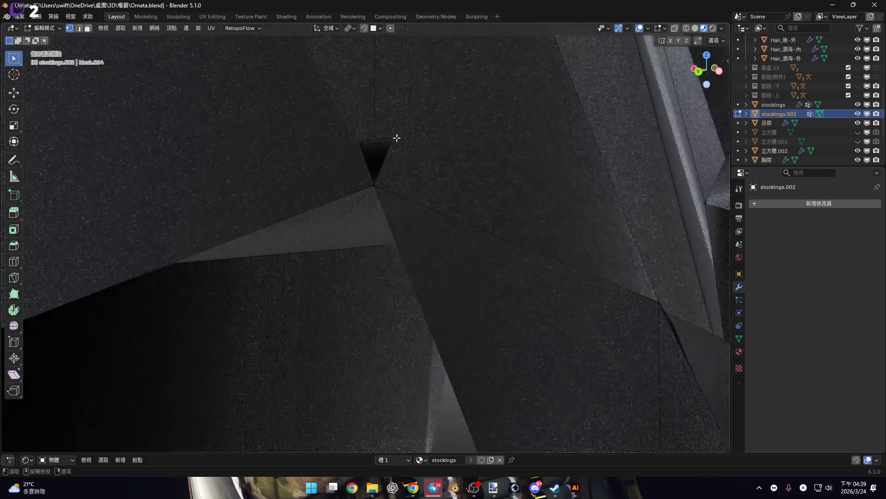
scroll(423, 164, down, 3)
mouse_move(425, 170)
middle_down()
mouse_move(433, 168)
mouse_move(348, 152)
mouse_move(364, 206)
mouse_move(392, 204)
mouse_move(426, 249)
mouse_move(415, 206)
mouse_move(422, 237)
mouse_move(402, 221)
mouse_move(389, 275)
mouse_move(390, 252)
mouse_move(328, 220)
mouse_move(435, 200)
mouse_move(389, 212)
middle_up()
right_click(426, 222)
scroll(405, 215, up, 1)
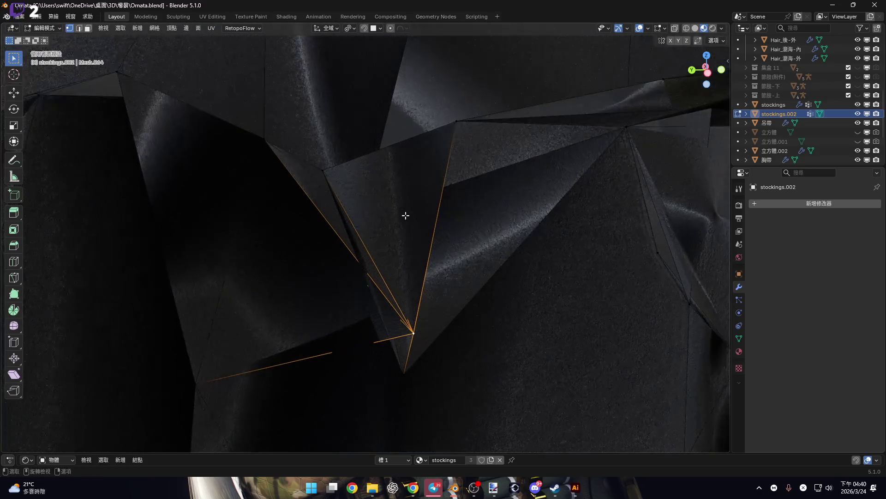
mouse_move(329, 171)
middle_down()
mouse_move(398, 177)
mouse_move(411, 189)
mouse_move(360, 216)
mouse_move(385, 201)
mouse_move(350, 209)
mouse_move(353, 243)
middle_up()
key(m)
click(403, 160)
- Merge a selected vertex cluster At Last and check the merged point
middle_drag(297, 180, 395, 177)
click(395, 177)
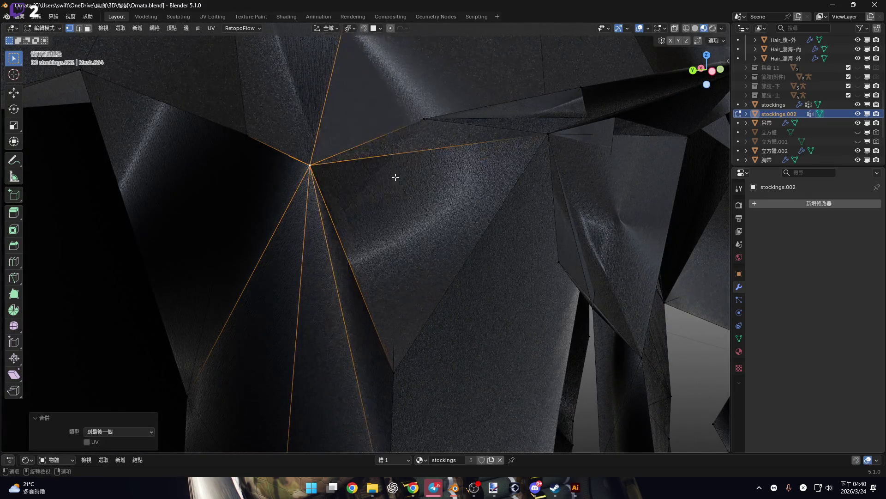
scroll(368, 245, down, 5)
scroll(365, 230, up, 5)
mouse_move(364, 230)
middle_down()
mouse_move(281, 230)
mouse_move(348, 254)
mouse_move(361, 229)
mouse_move(354, 207)
mouse_move(395, 228)
mouse_move(359, 268)
middle_up()
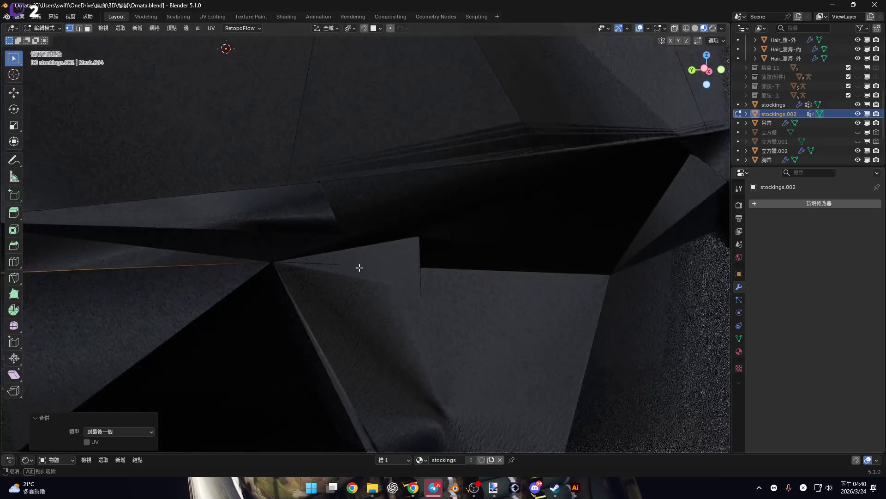
mouse_move(289, 266)
middle_down()
mouse_move(358, 229)
mouse_move(415, 243)
mouse_move(489, 292)
mouse_move(326, 281)
mouse_move(270, 265)
mouse_move(351, 210)
mouse_move(253, 234)
mouse_move(275, 254)
mouse_move(270, 228)
middle_up()
- Collapse another vertex cluster into its last-selected vertex
key(g)
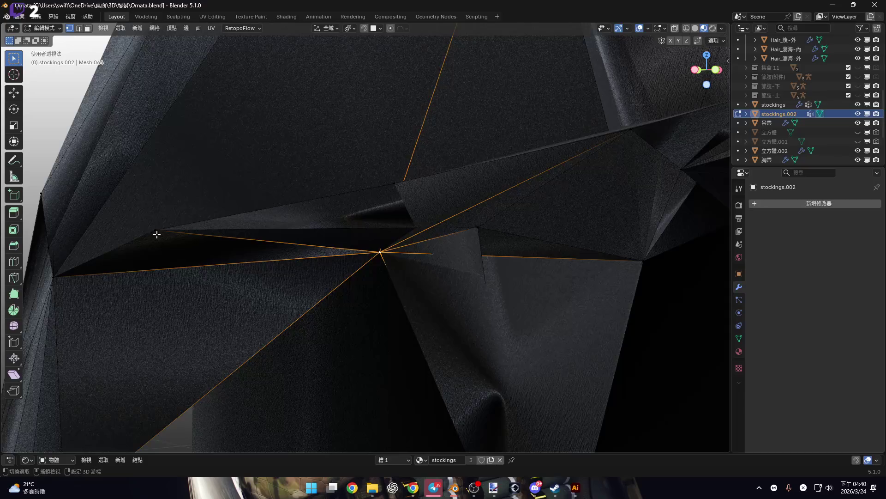
shift+middle_drag(157, 234, 158, 199)
click(265, 205)
mouse_move(265, 205)
middle_down()
mouse_move(275, 164)
mouse_move(302, 241)
mouse_move(264, 227)
mouse_move(328, 211)
mouse_move(315, 178)
mouse_move(295, 222)
mouse_move(340, 198)
mouse_move(386, 220)
mouse_move(376, 229)
mouse_move(467, 180)
mouse_move(412, 157)
mouse_move(340, 172)
middle_up()
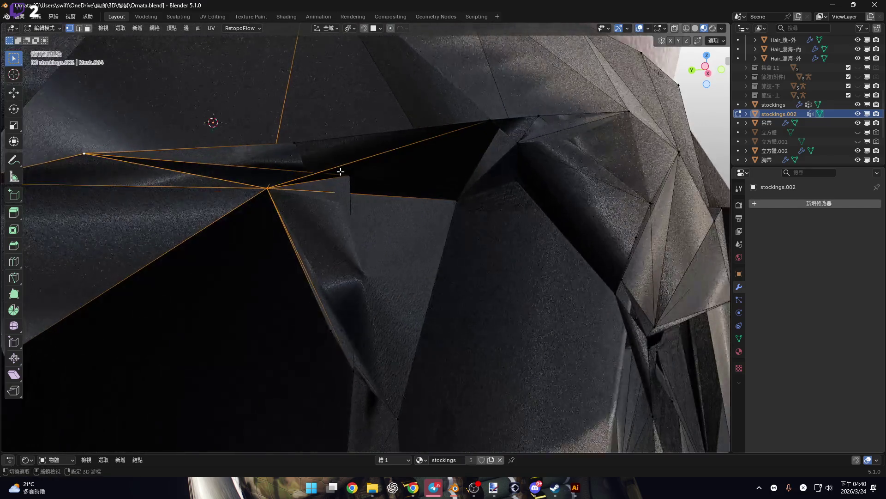
mouse_move(395, 169)
middle_down()
mouse_move(362, 192)
mouse_move(302, 188)
mouse_move(403, 168)
mouse_move(436, 150)
mouse_move(400, 192)
middle_up()
- Delete a leftover stray spike vertex on the band's edge
key(g)
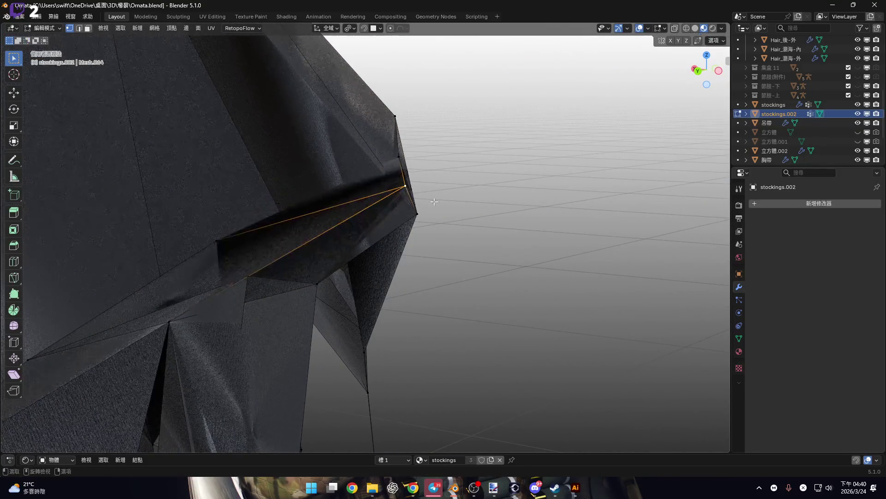
mouse_move(478, 199)
middle_down()
mouse_move(361, 198)
mouse_move(408, 180)
mouse_move(217, 256)
mouse_move(326, 241)
mouse_move(269, 192)
mouse_move(236, 184)
mouse_move(310, 264)
mouse_move(171, 243)
middle_up()
right_click(316, 215)
mouse_move(319, 212)
middle_down()
mouse_move(328, 198)
mouse_move(435, 226)
mouse_move(335, 184)
mouse_move(322, 152)
mouse_move(356, 214)
mouse_move(388, 233)
mouse_move(231, 247)
mouse_move(314, 267)
mouse_move(314, 275)
mouse_move(362, 251)
mouse_move(376, 197)
mouse_move(275, 263)
mouse_move(272, 283)
mouse_move(368, 259)
middle_up()
key(3)
key(1)
click(398, 215)
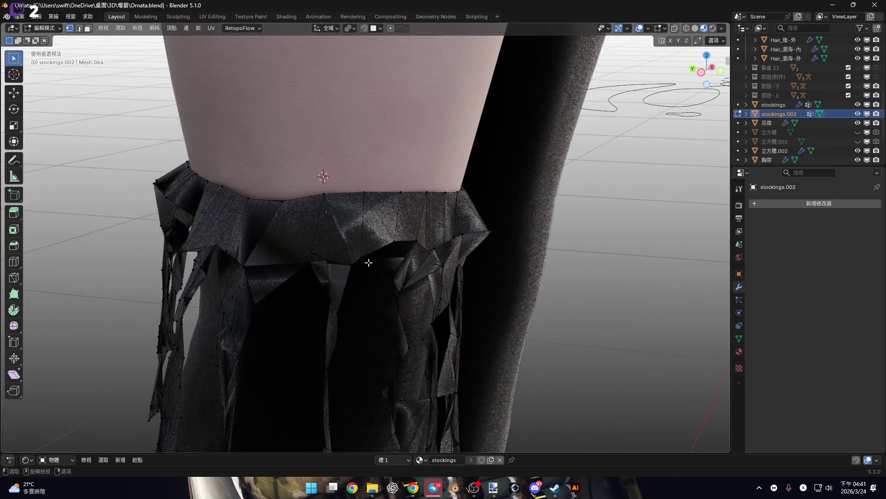
- Try deleting the torn triangle's face, then undo the face deletion
scroll(326, 279, up, 5)
mouse_move(327, 279)
middle_down()
mouse_move(340, 291)
mouse_move(410, 279)
mouse_move(253, 254)
mouse_move(248, 240)
mouse_move(277, 237)
middle_up()
scroll(277, 237, down, 3)
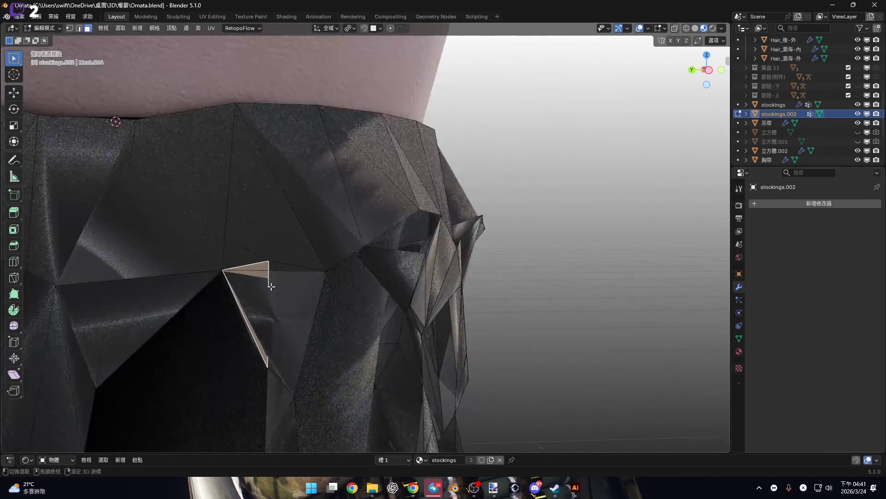
mouse_move(289, 234)
middle_down()
mouse_move(277, 222)
mouse_move(283, 213)
mouse_move(304, 229)
mouse_move(311, 186)
mouse_move(326, 193)
mouse_move(163, 202)
middle_up()
click(303, 249)
scroll(277, 213, up, 3)
key(ctrl+z)
scroll(279, 222, down, 3)
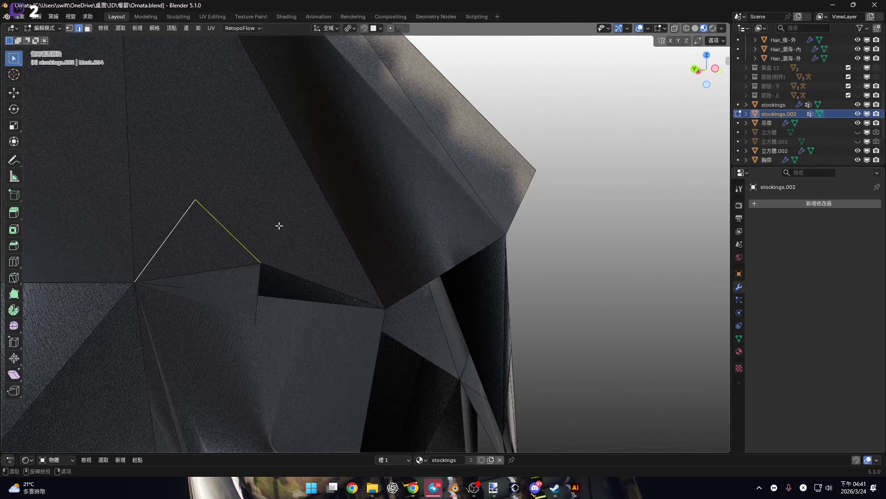
- Delete the torn triangle's loose edges with X > Edges
key(x)
click(283, 216)
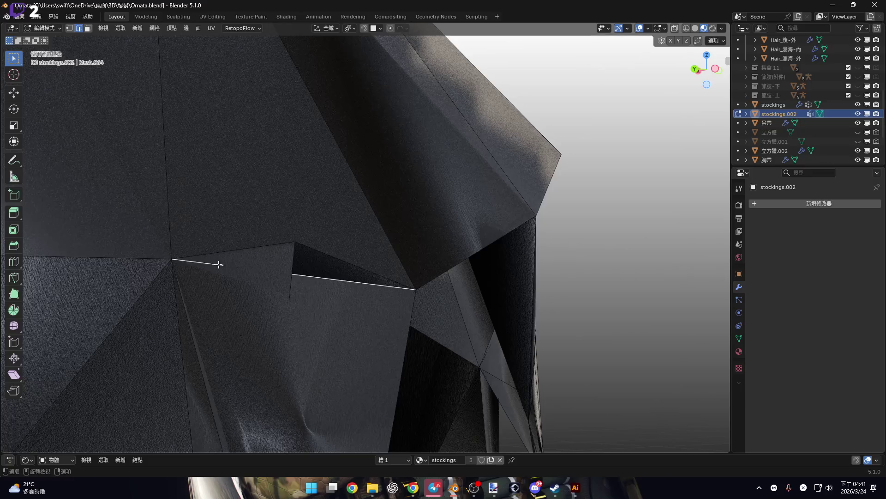
scroll(219, 264, up, 4)
scroll(336, 261, down, 5)
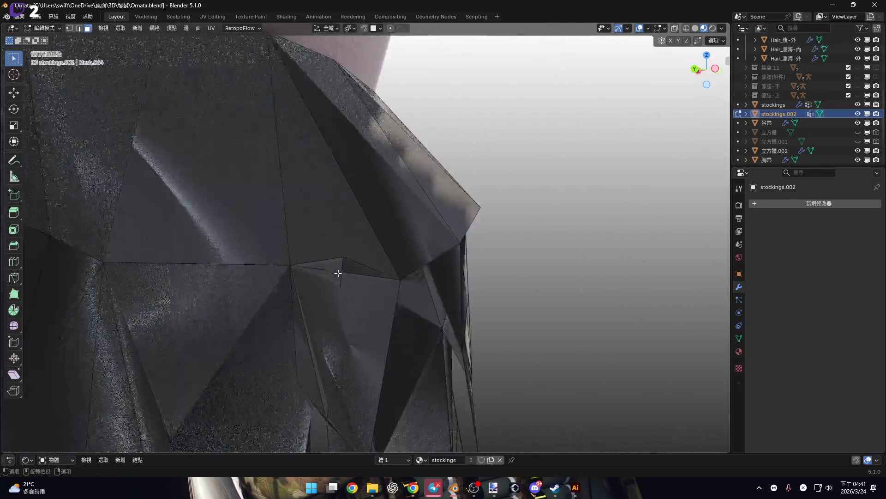
scroll(317, 243, up, 3)
mouse_move(339, 342)
middle_down()
mouse_move(322, 221)
mouse_move(263, 232)
mouse_move(323, 222)
mouse_move(318, 272)
middle_up()
scroll(327, 255, up, 5)
- Remove a stray triangle by deleting its edges, undoing an unwanted extra change
click(291, 126)
mouse_move(291, 126)
middle_down()
mouse_move(315, 198)
mouse_move(259, 188)
mouse_move(322, 188)
middle_up()
key(x)
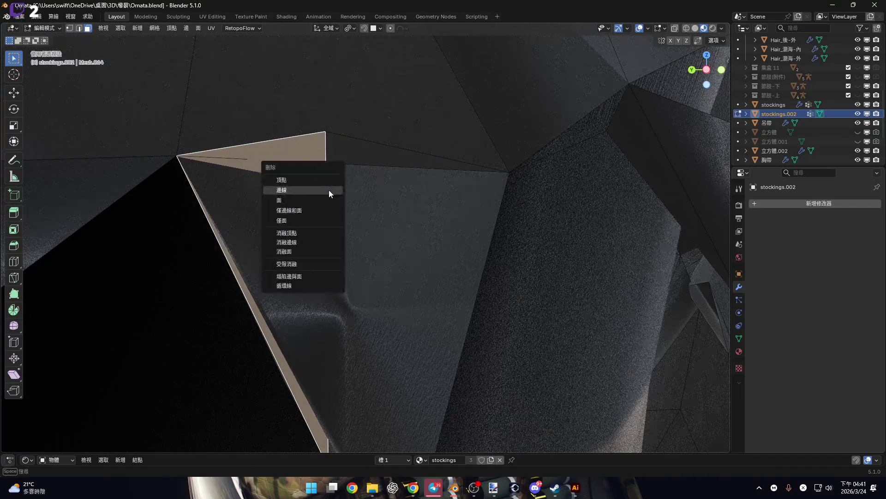
click(329, 190)
right_click(320, 229)
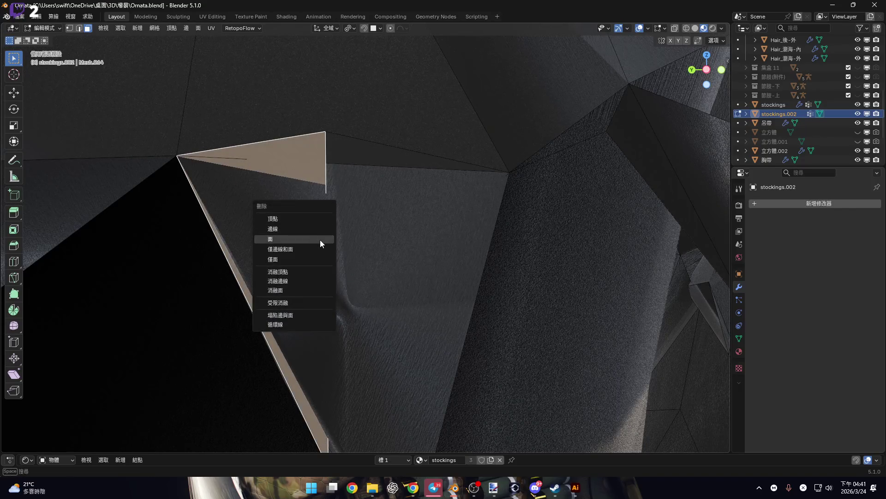
click(320, 240)
key(ctrl+z)
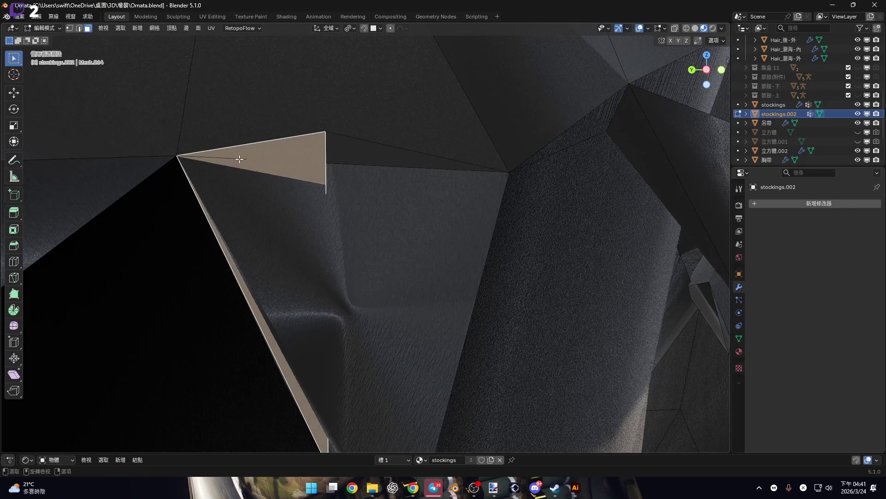
- Delete the stray faces along the top of the torn band
key(2)
click(237, 158)
key(3)
click(301, 164)
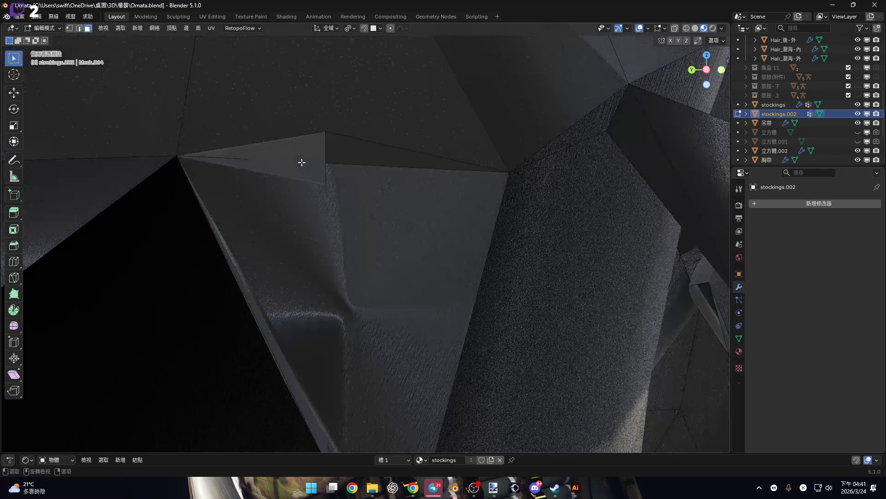
key(x)
click(303, 164)
mouse_move(301, 164)
middle_down()
mouse_move(333, 234)
mouse_move(373, 239)
mouse_move(316, 193)
mouse_move(295, 216)
middle_up()
- Delete another stray triangular face lower on the band
click(338, 283)
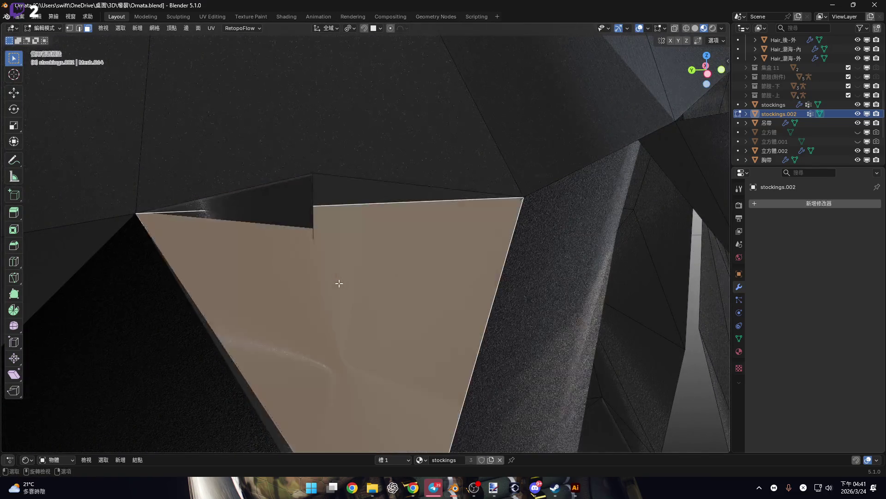
key(ctrl+z)
middle_drag(338, 251, 339, 212)
click(339, 212)
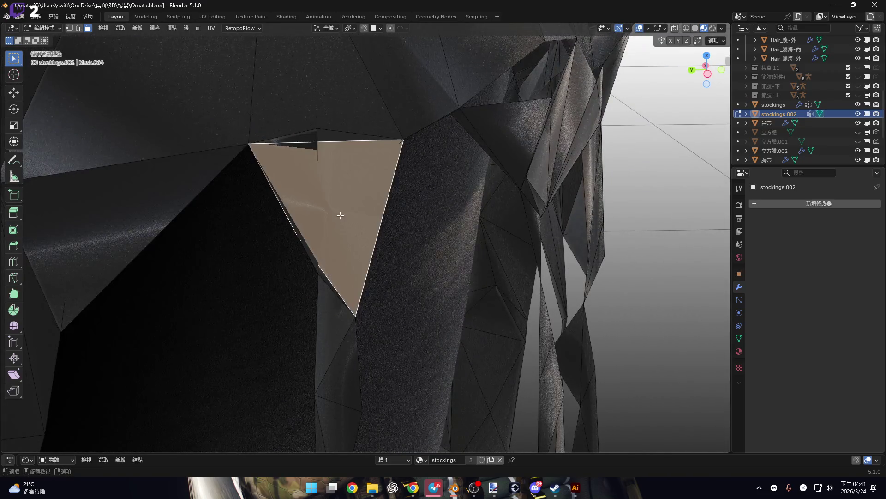
key(x)
click(345, 171)
mouse_move(343, 176)
middle_down()
mouse_move(326, 189)
mouse_move(370, 164)
mouse_move(314, 182)
mouse_move(308, 209)
mouse_move(402, 182)
mouse_move(318, 182)
mouse_move(367, 184)
mouse_move(429, 224)
mouse_move(419, 259)
mouse_move(410, 245)
mouse_move(399, 257)
mouse_move(346, 159)
mouse_move(340, 173)
middle_up()
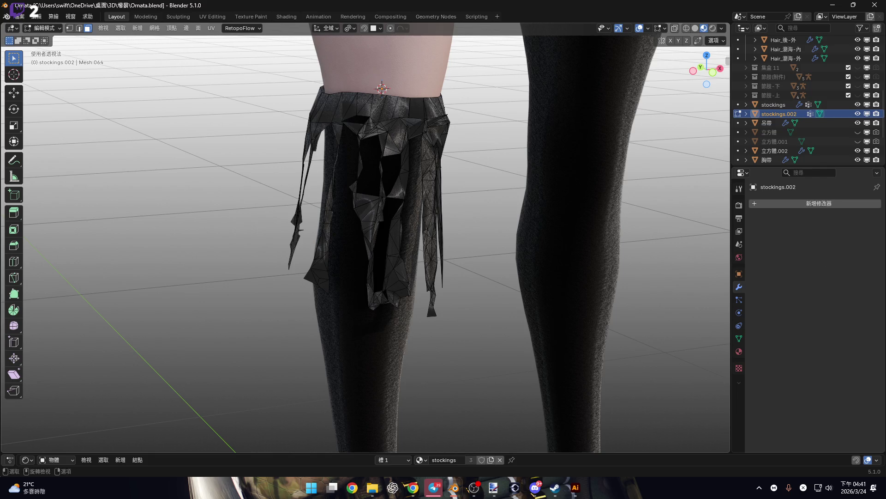
- Return the stockings to Object Mode via the Ctrl+Tab pie and deselect them
key(ctrl+Tab)
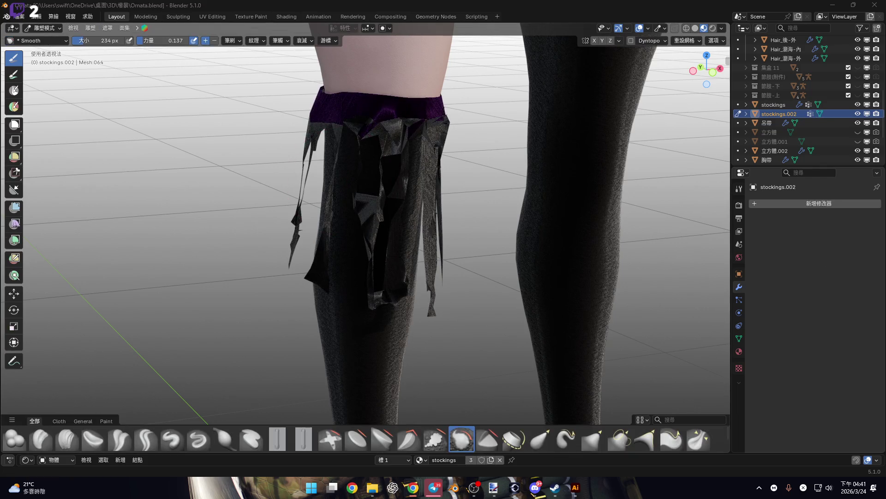
middle_drag(445, 344, 439, 305)
key(ctrl+Tab)
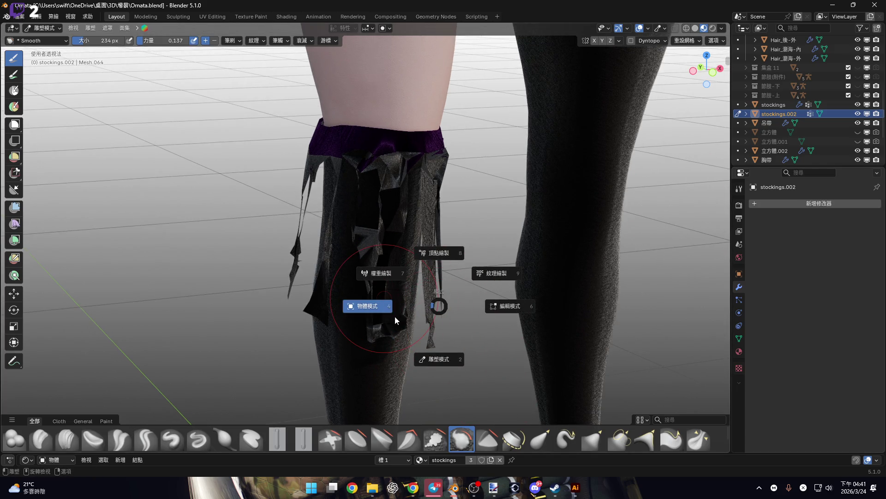
click(395, 315)
click(511, 425)
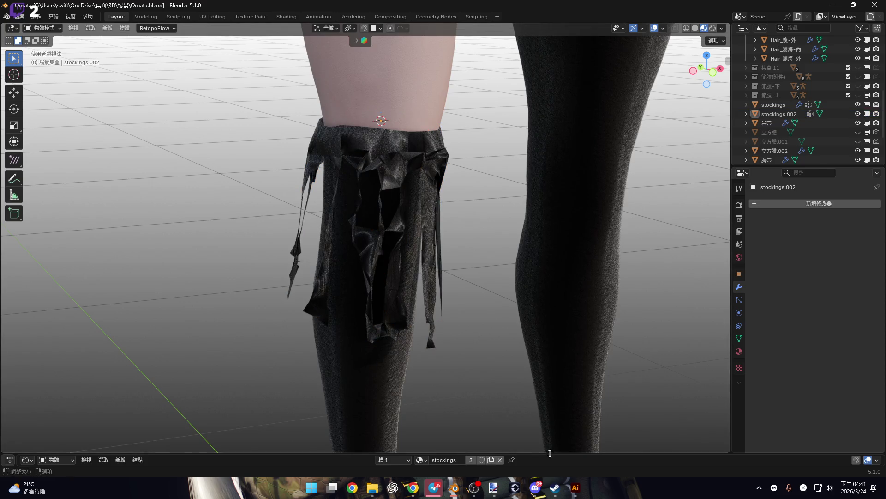
- Connect the Fresnel output to the Principled BSDF Alpha input in the node editor
drag(510, 454, 499, 256)
scroll(499, 285, down, 2)
drag(462, 312, 518, 320)
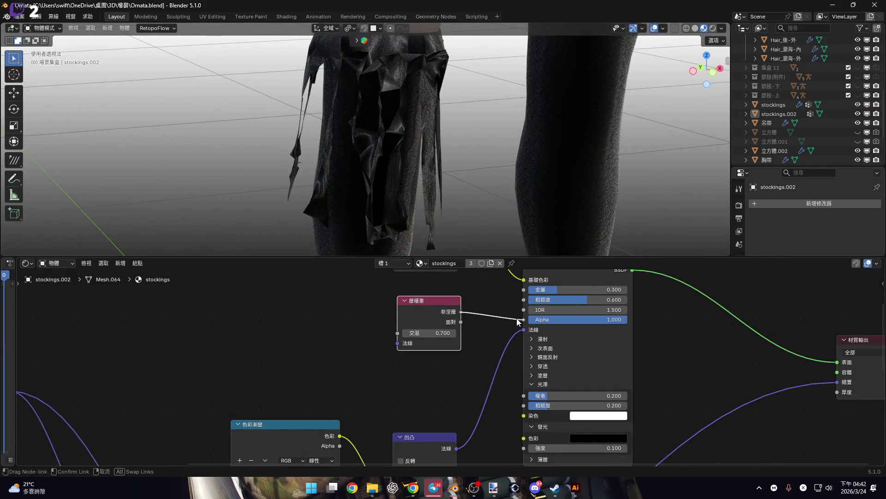
drag(568, 301, 568, 301)
drag(563, 257, 564, 455)
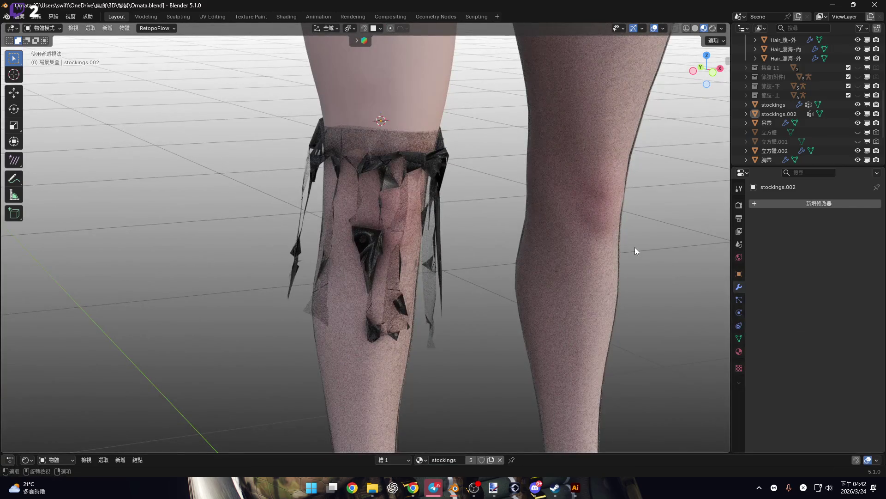